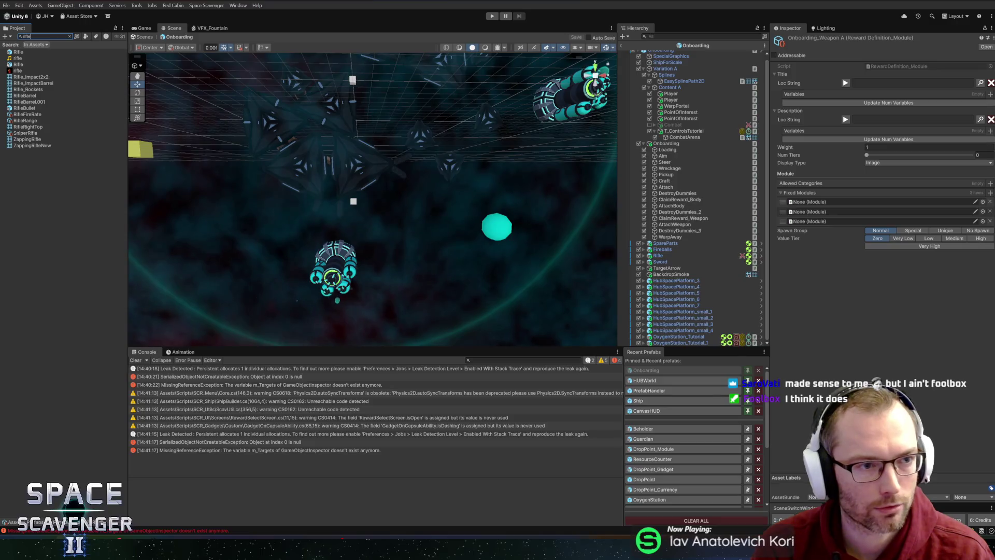
- Put RocketLauncher into the first two fixed-module slots of Onboarding_WeaponA
key(Escape)
text(rocket)
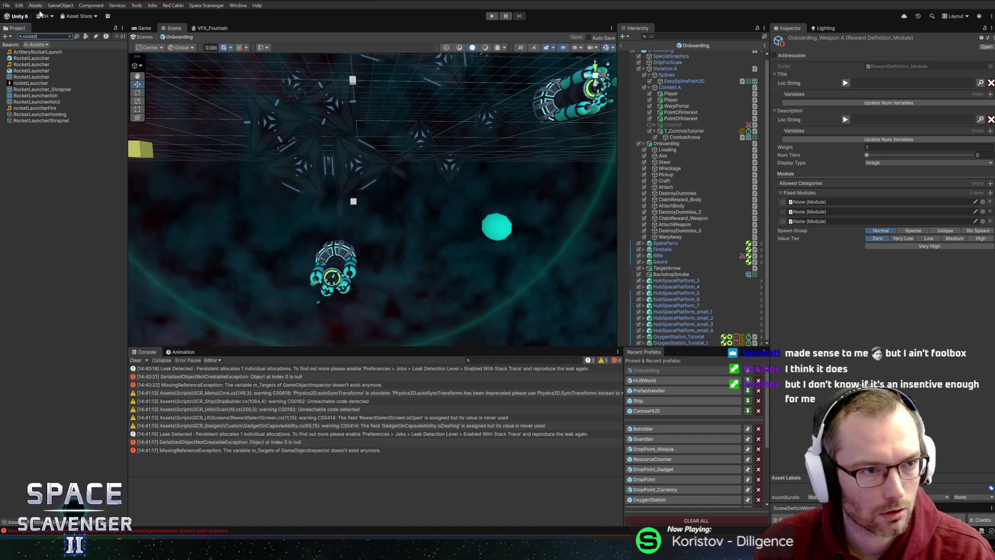
click(861, 212)
drag(861, 213, 861, 212)
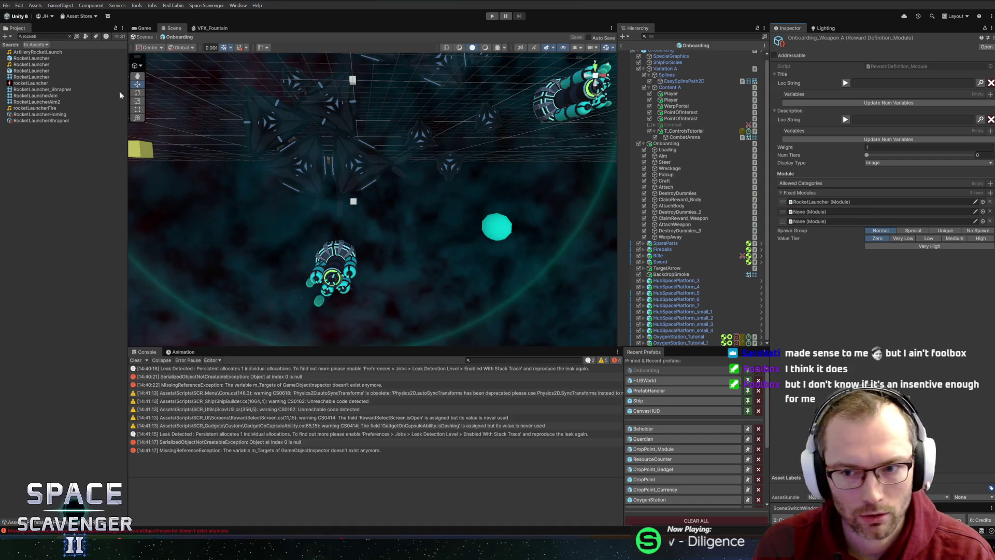
drag(25, 61, 861, 212)
- Search the assets for 'bulletcra' and assign BulletCrate to the third fixed-module slot
click(58, 35)
text(bulletcra)
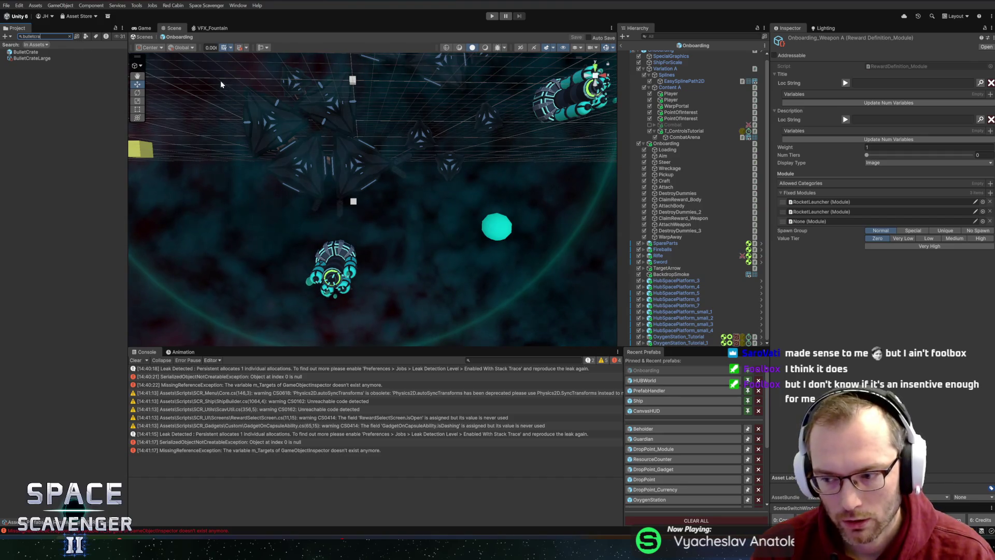
mouse_move(27, 52)
mouse_down()
mouse_move(680, 171)
mouse_move(850, 233)
mouse_move(828, 223)
mouse_up()
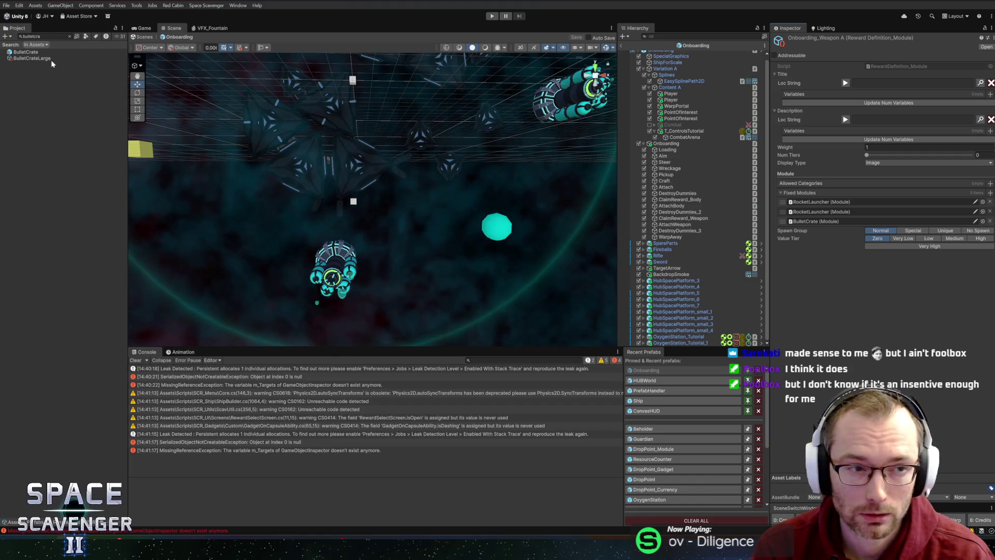
- Clear the asset search and select the Onboarding_WeaponC reward asset
click(70, 36)
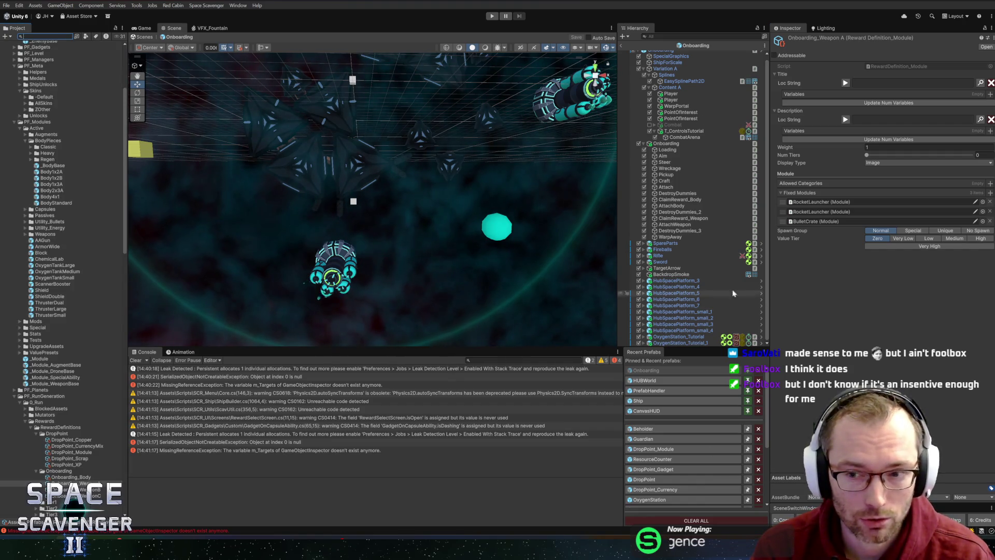
scroll(61, 498, down, 2)
click(78, 472)
- Delete Onboarding_WeaponC, add four empty Fixed Modules slots to WeaponB, and search assets for 'tillery'
key(Delete)
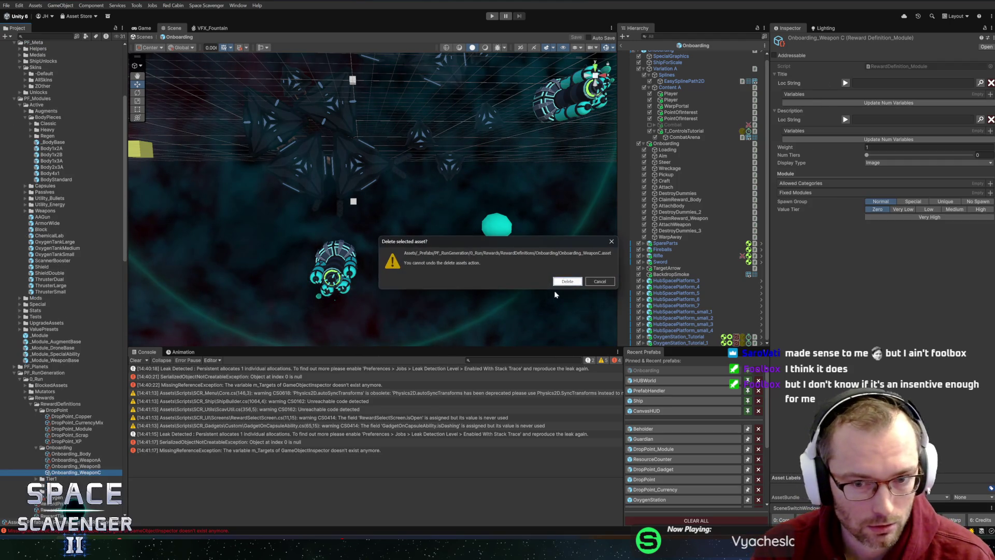
click(566, 282)
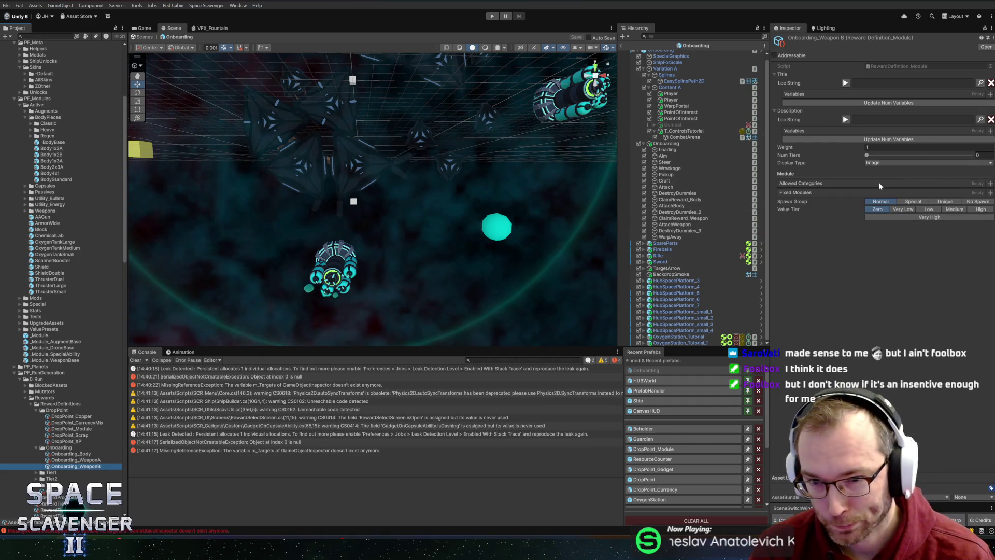
click(990, 192)
click(991, 193)
click(990, 192)
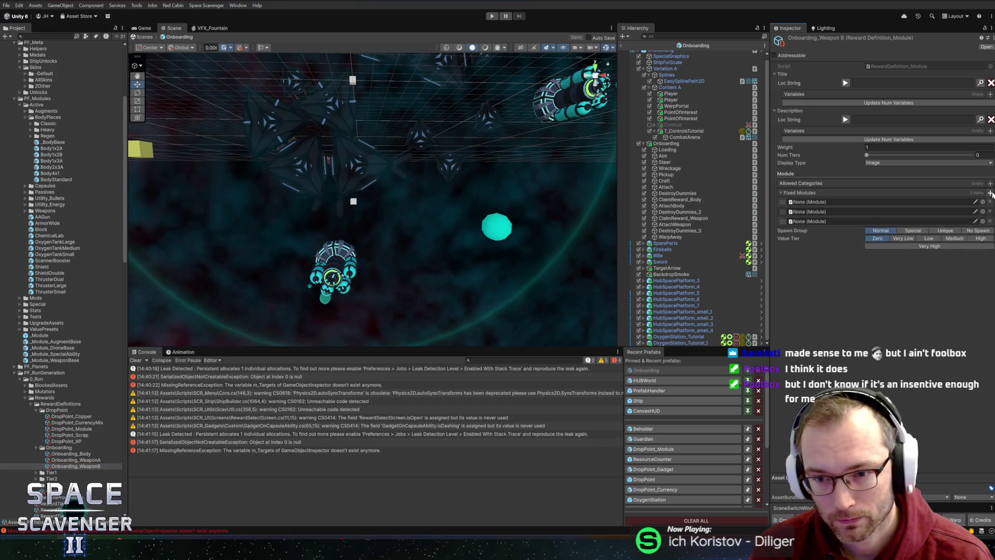
click(991, 193)
click(46, 36)
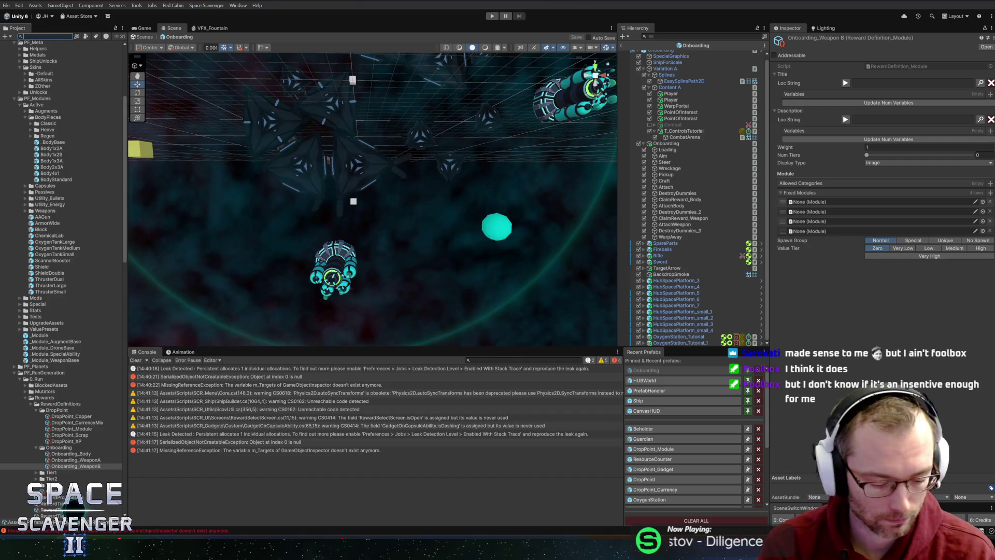
text(artillery)
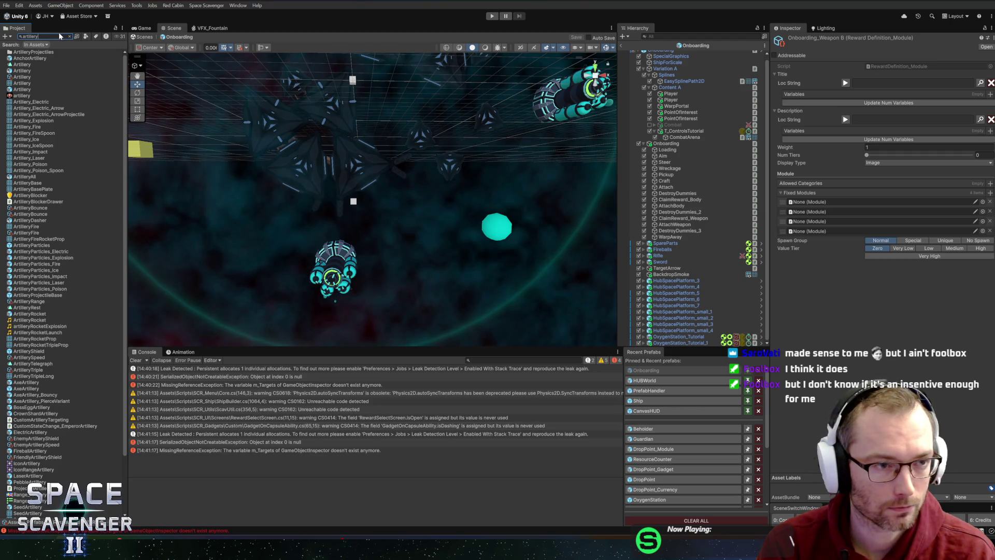
- Assign Artillery to the first two fixed-module slots of Onboarding_WeaponB
click(870, 212)
drag(871, 215, 871, 202)
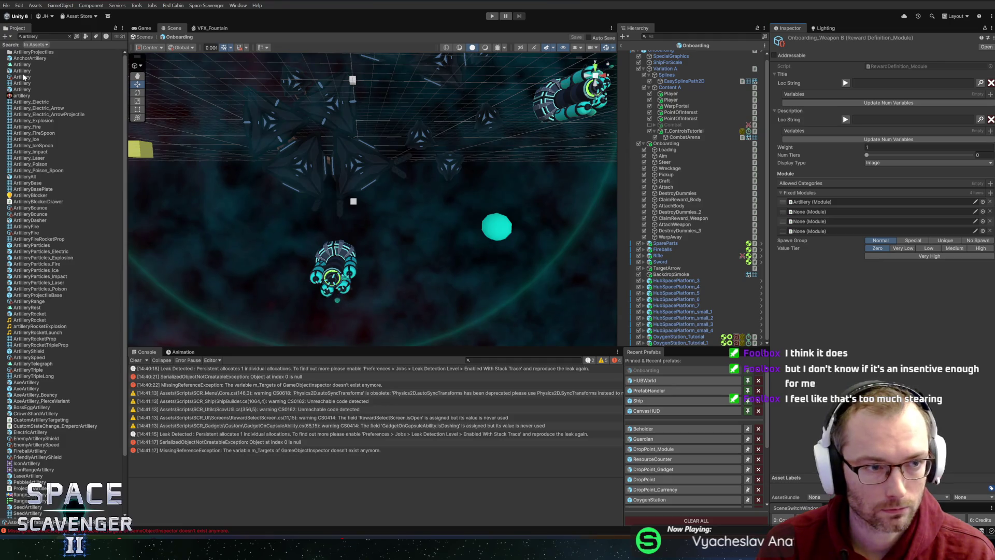
mouse_move(21, 89)
mouse_down()
mouse_move(363, 208)
mouse_move(796, 212)
mouse_up()
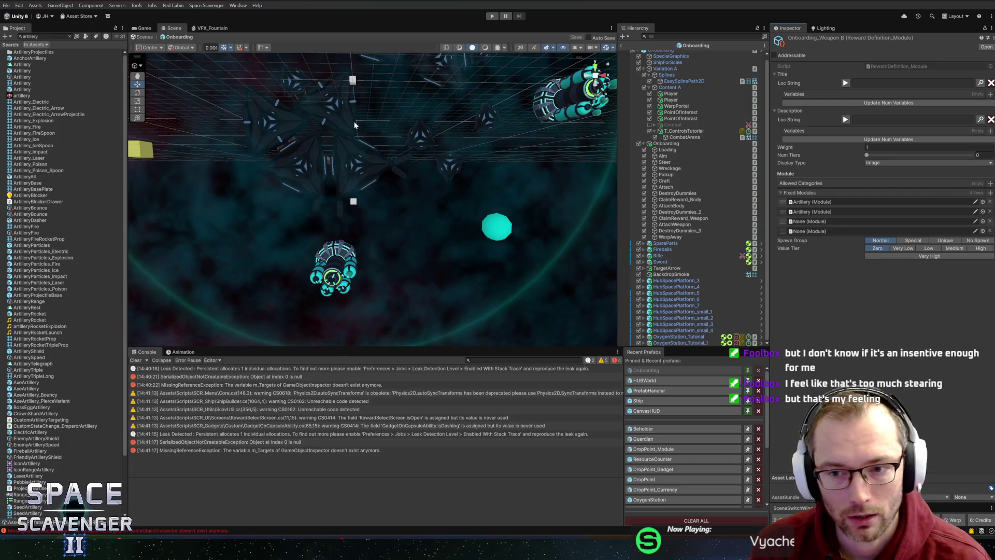
- Search for 'lasertin' and replace both Artillery modules with LaserTiny
click(44, 36)
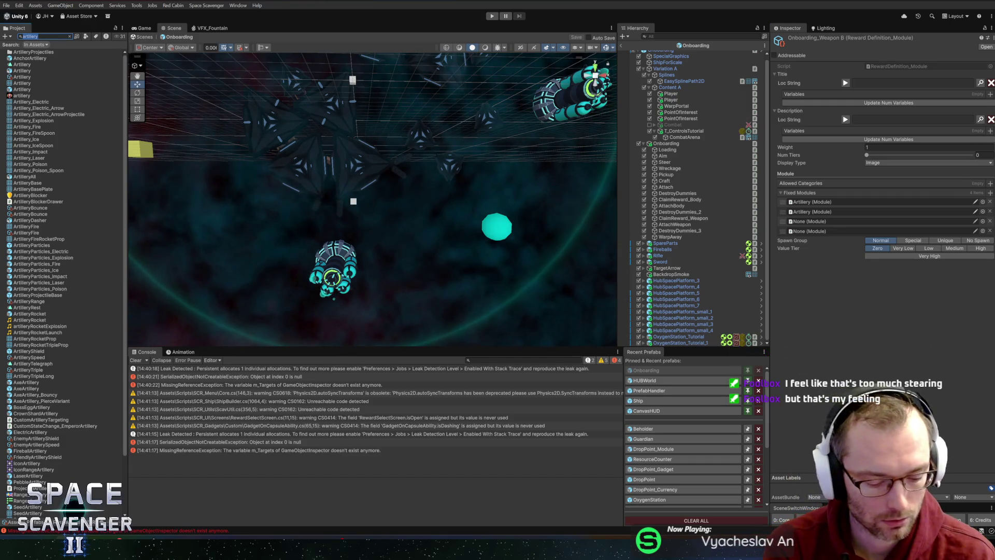
text(lasertin)
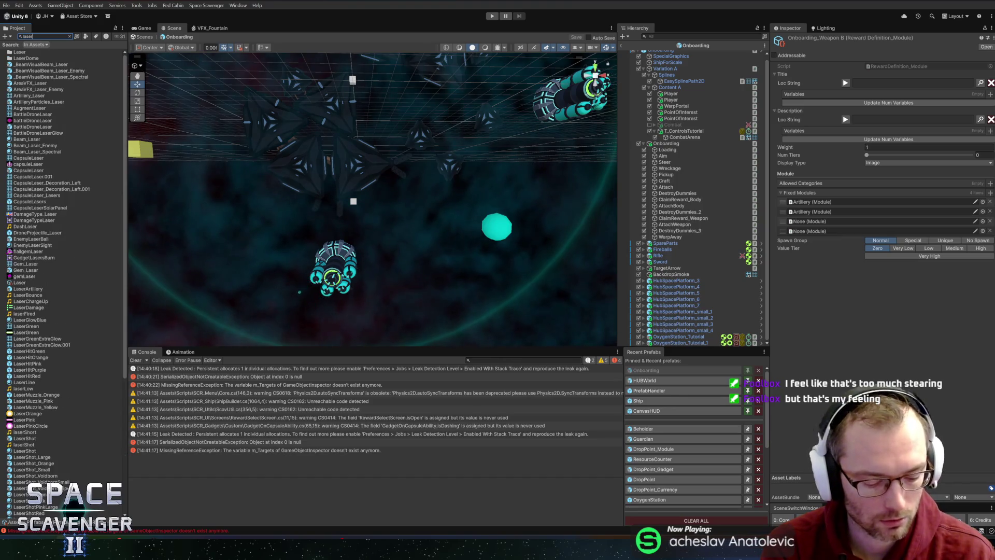
mouse_move(24, 52)
mouse_down()
mouse_move(555, 134)
mouse_move(813, 202)
mouse_up()
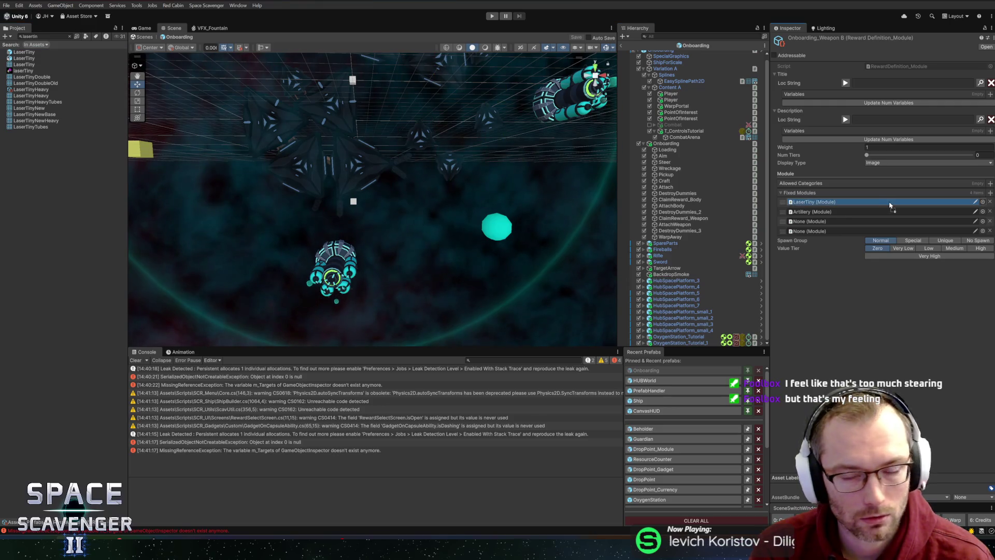
click(836, 212)
drag(838, 212, 838, 212)
- Add SolarPanel and Battery as the third and fourth fixed modules, then clear the search
text(solarp)
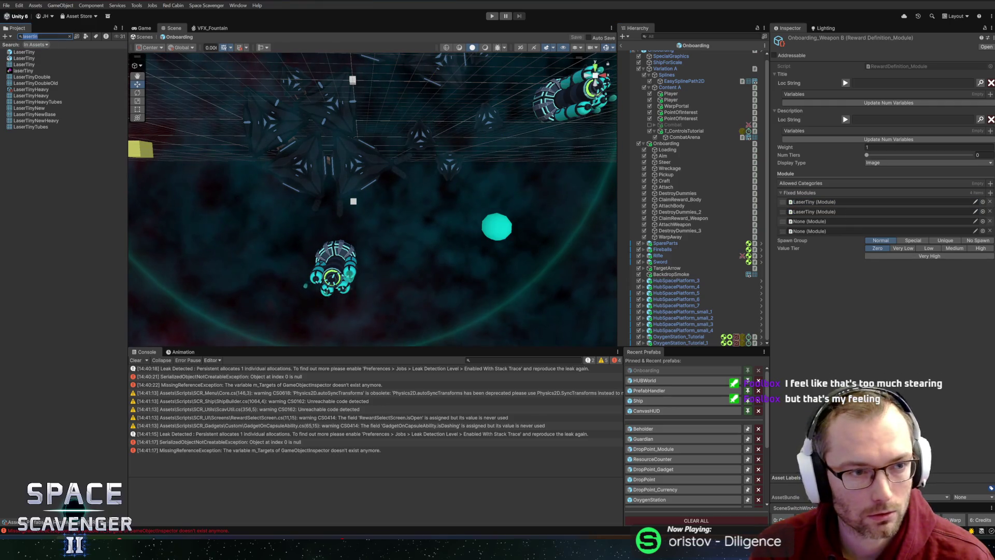
text(ane)
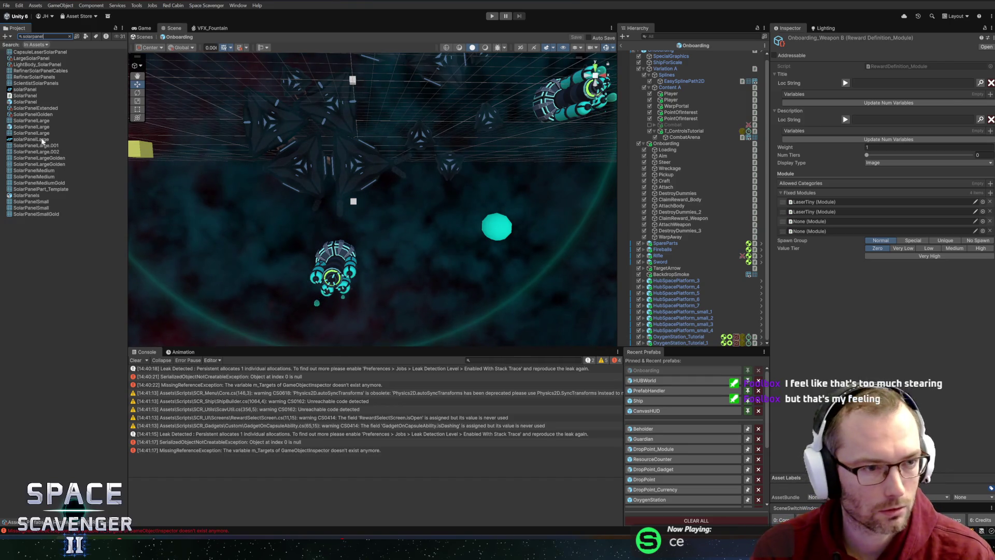
text(l)
drag(18, 102, 835, 221)
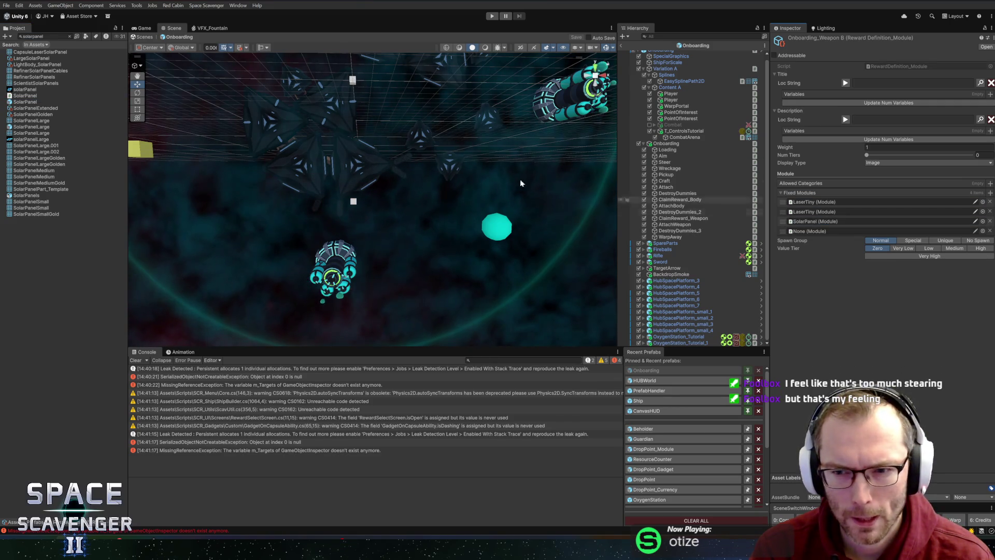
click(44, 36)
text(battery)
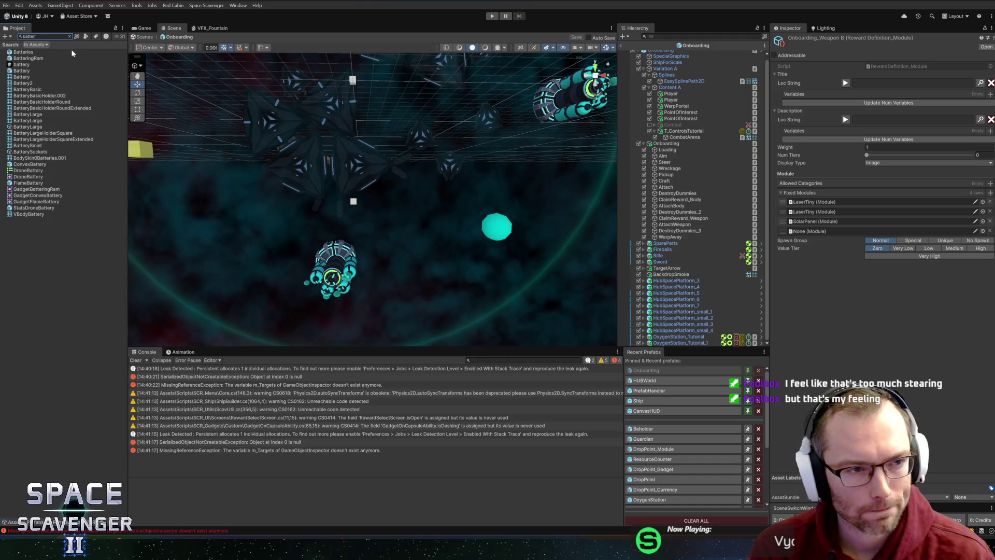
mouse_move(45, 58)
mouse_down()
mouse_move(363, 155)
mouse_move(808, 224)
mouse_move(810, 236)
mouse_up()
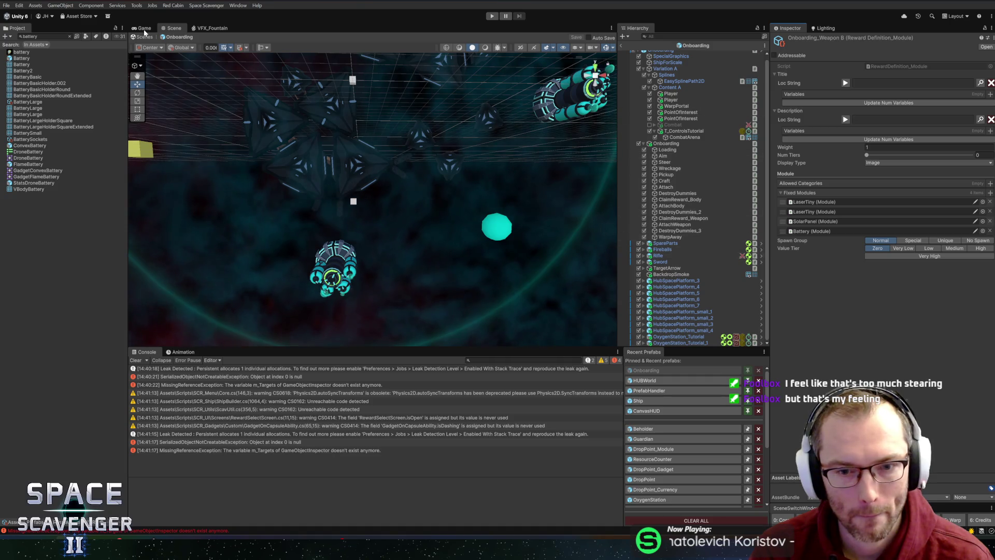
key(ctrl+f)
key(BackSpace)
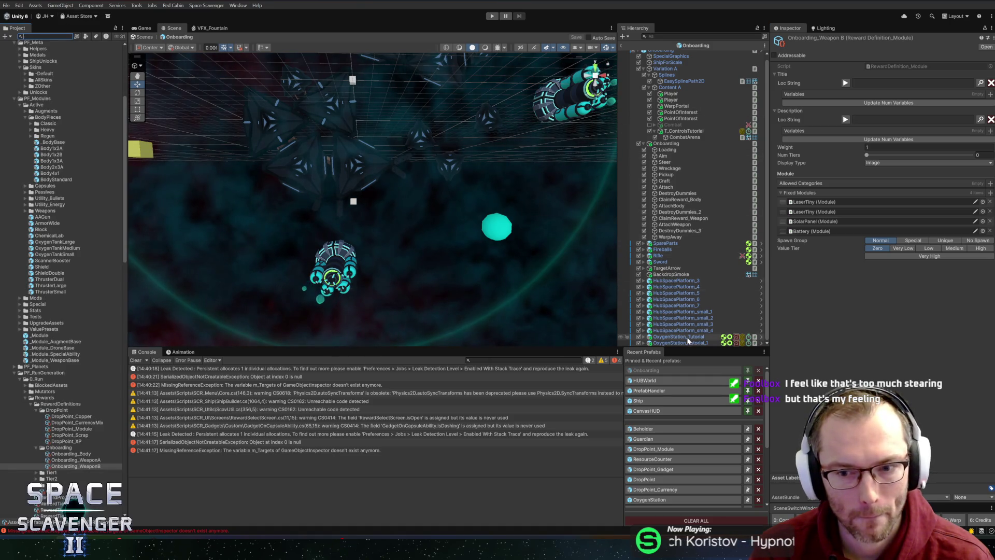
- Remove the missing entry from OxygenStation_Tutorial_1's Custom Rewards list
click(680, 343)
scroll(829, 302, down, 10)
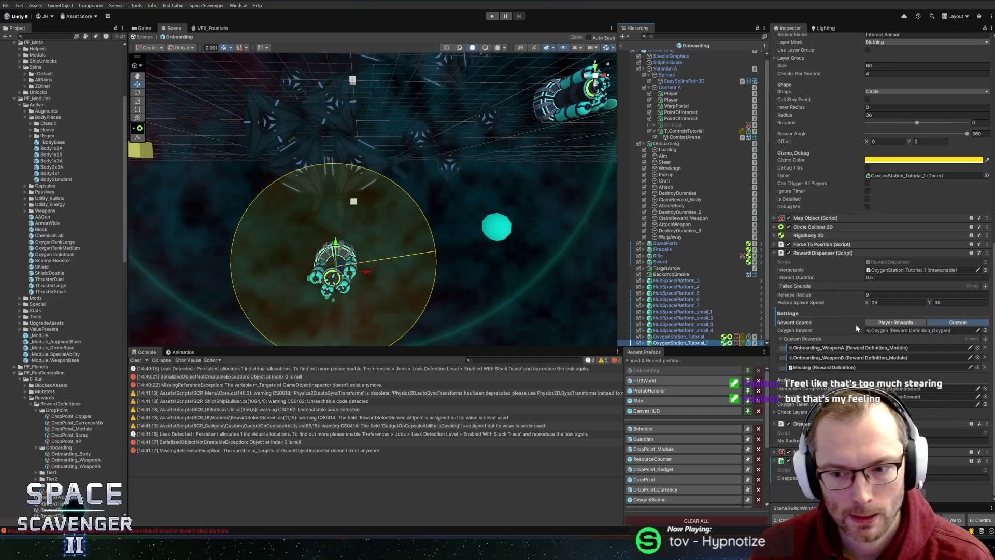
click(985, 367)
- Assign Reloader as the fourth fixed module of Onboarding_WeaponA
click(850, 357)
click(76, 460)
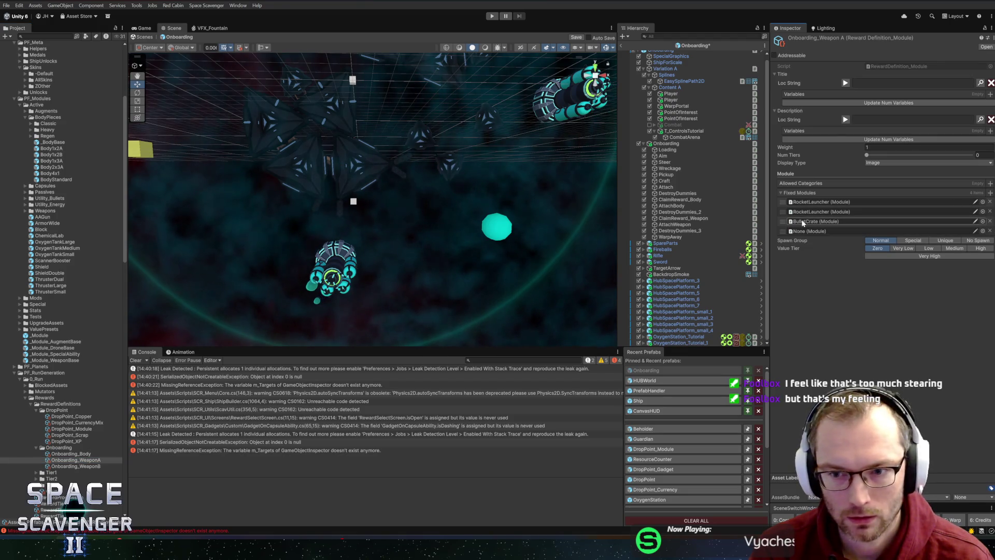
click(850, 222)
mouse_move(47, 211)
mouse_down()
mouse_move(522, 278)
mouse_move(806, 233)
mouse_up()
- Save the Onboarding scene and pan the scene view to see more of the level
key(ctrl+s)
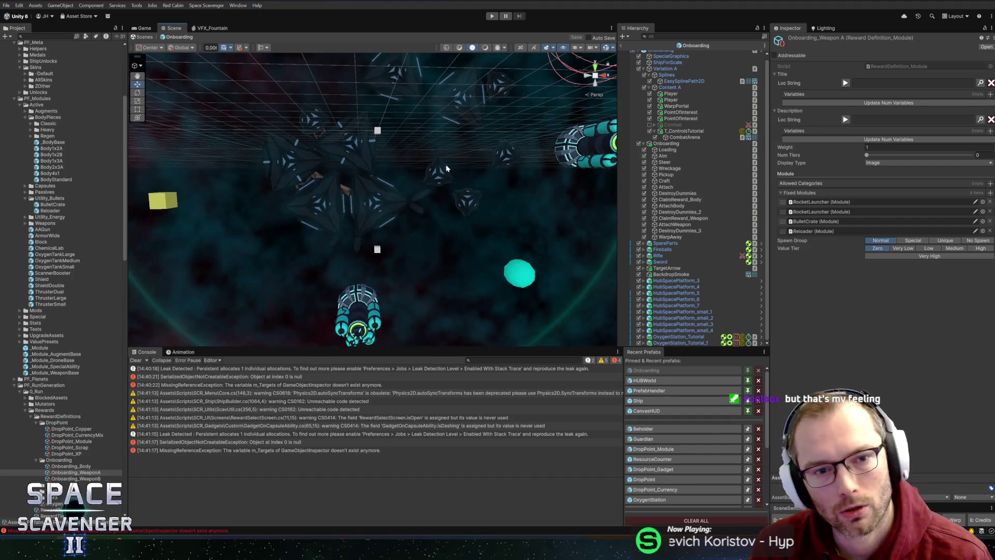
scroll(440, 133, down, 2)
mouse_move(440, 133)
mouse_down()
mouse_move(411, 189)
mouse_move(366, 220)
mouse_move(370, 210)
mouse_up()
scroll(370, 210, down, 3)
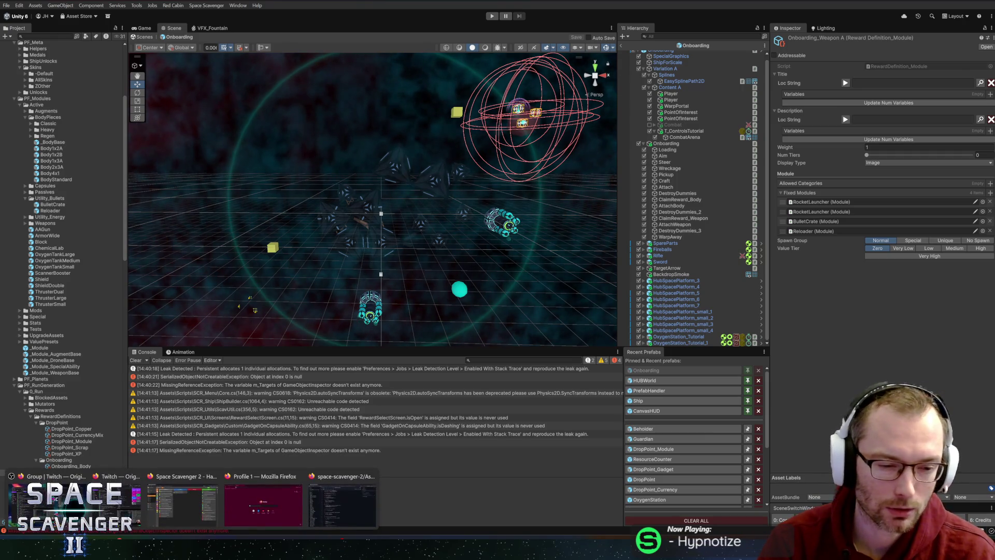
click(176, 498)
key(alt+Tab)
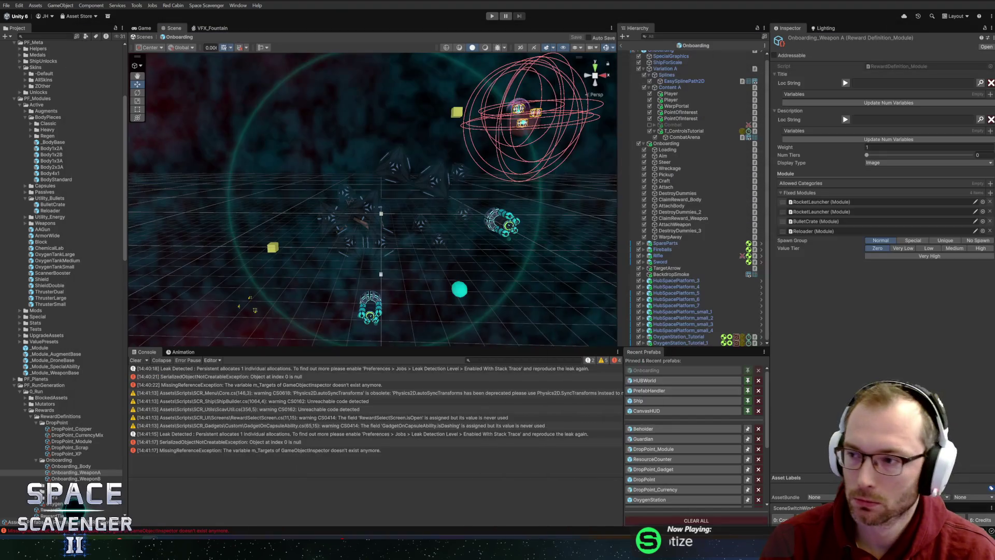
- Create the Gameplay task 'NPC that can clone your modules' in the Planned column, then minimize the browser
key(alt+Tab)
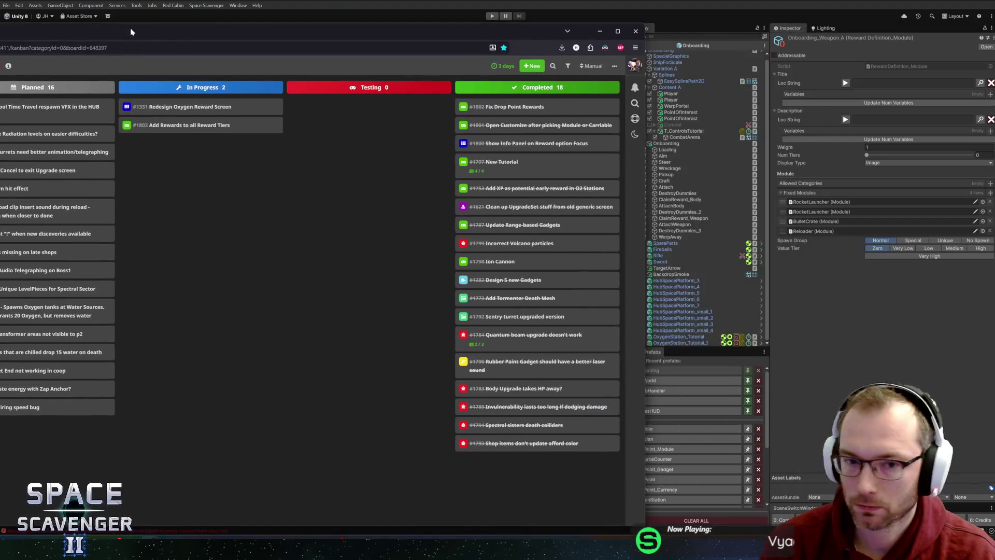
text(n)
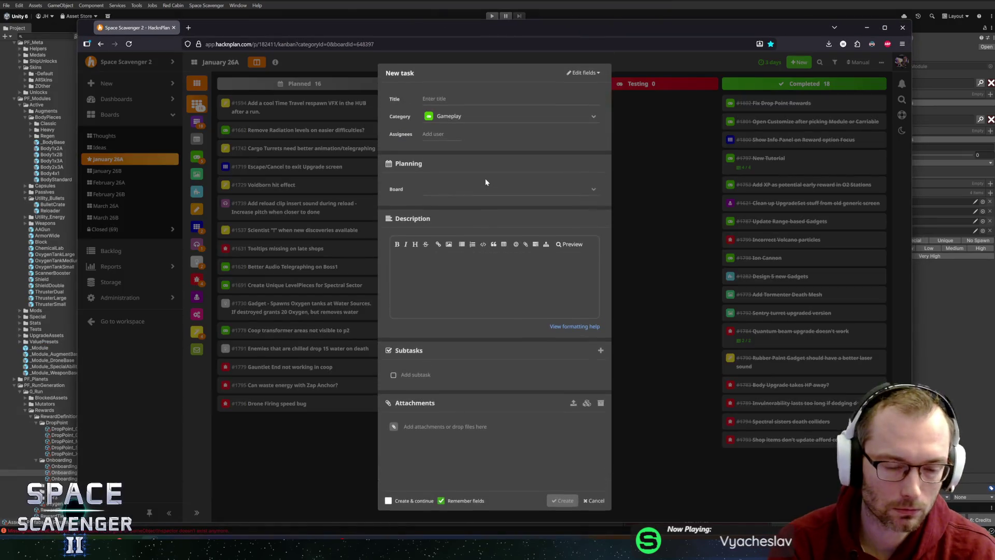
text(NP)
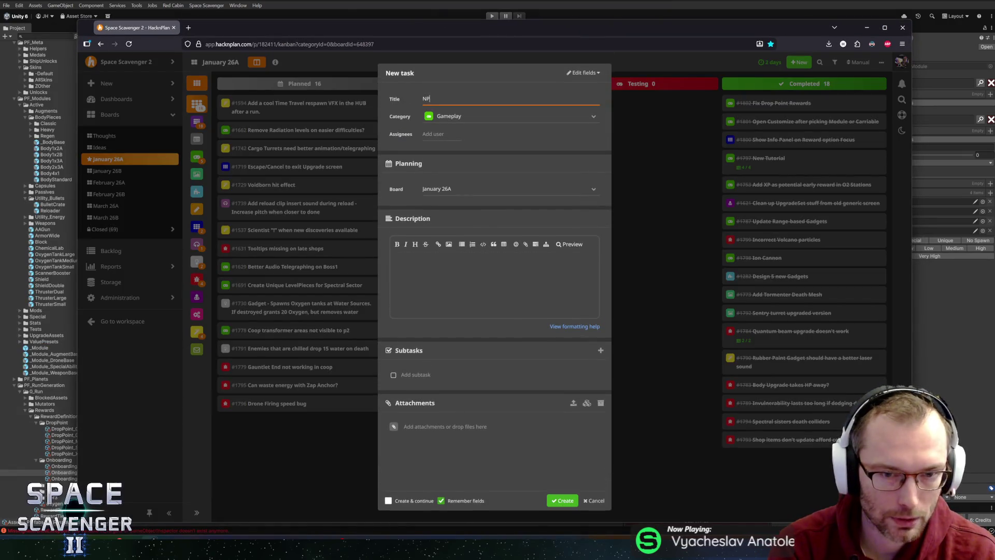
text(C that can clone)
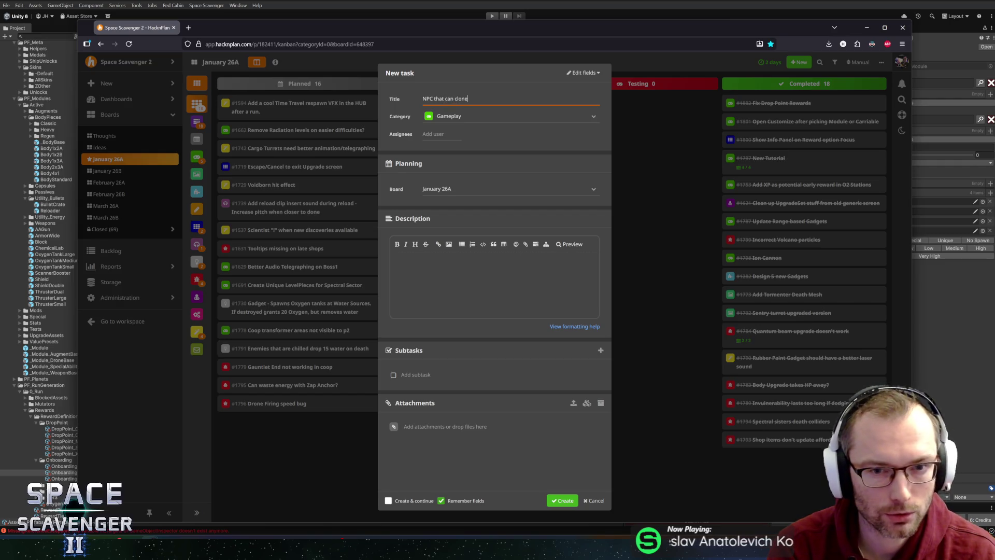
text( your)
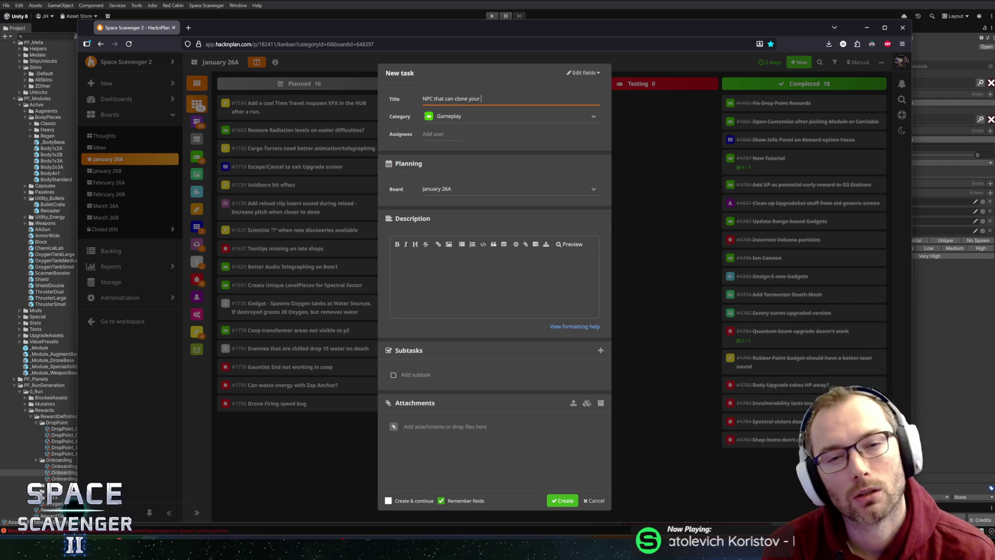
text(modules)
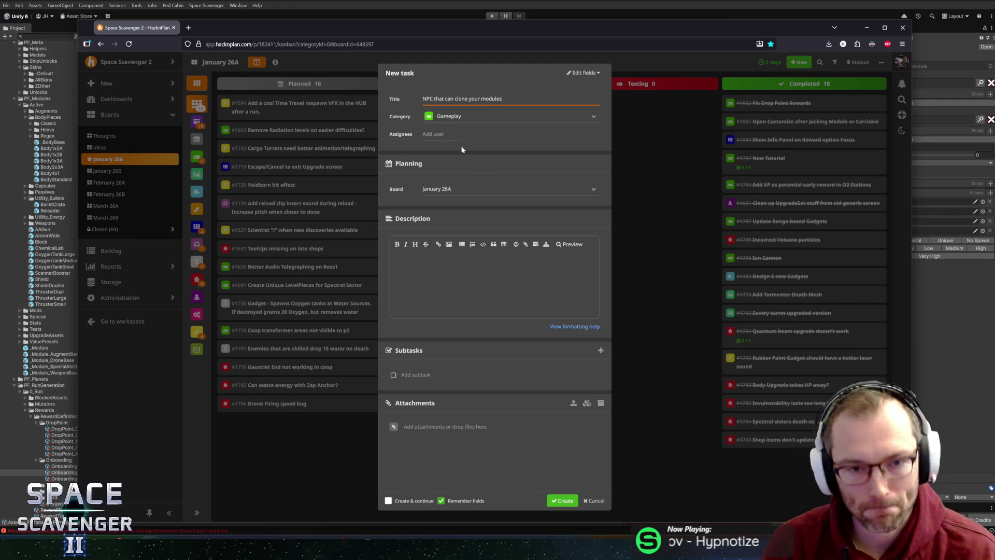
click(555, 498)
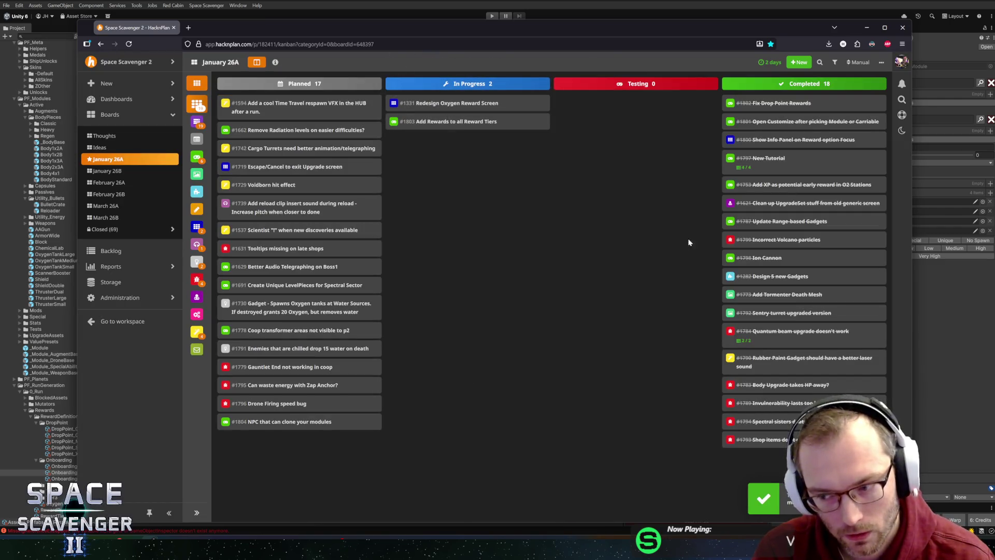
click(873, 33)
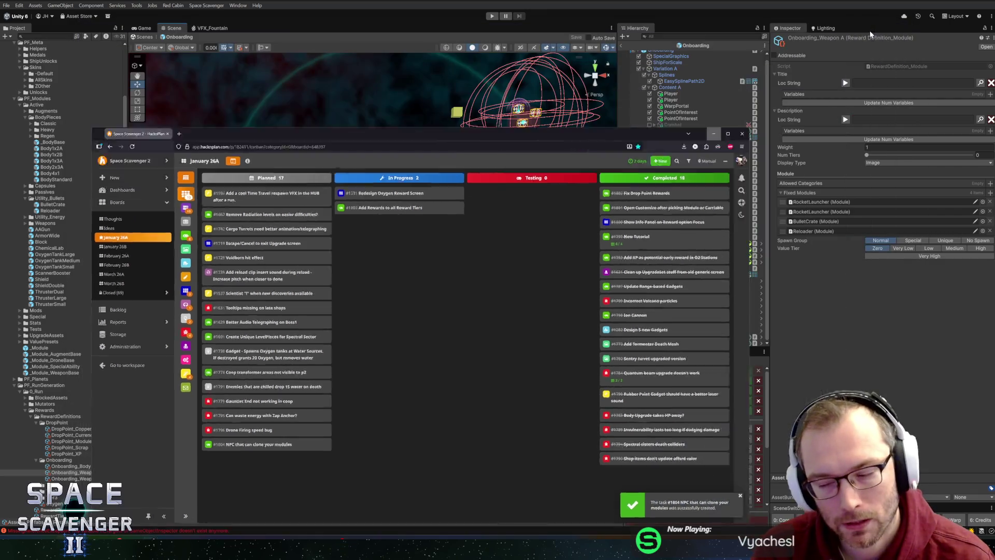
- Review OxygenStation_Tutorial_1's Reward Dispenser and the Onboarding_WeaponA and WeaponB reward definitions
scroll(380, 179, up, 3)
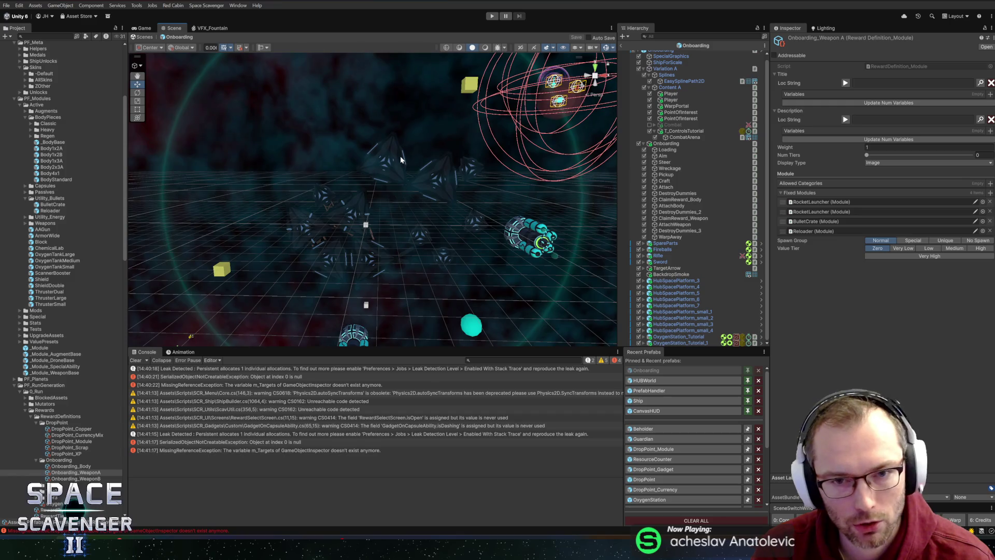
scroll(401, 159, down, 1)
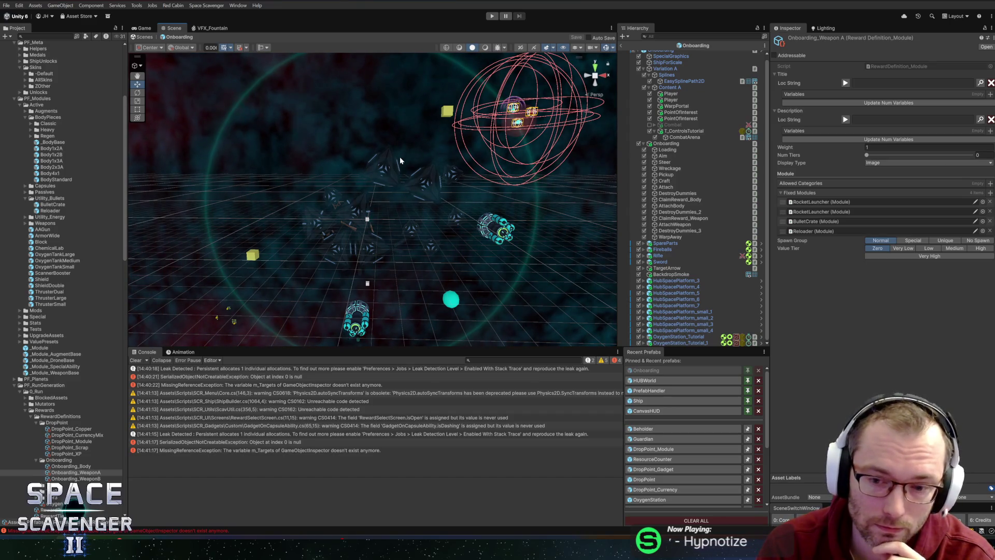
scroll(425, 139, up, 3)
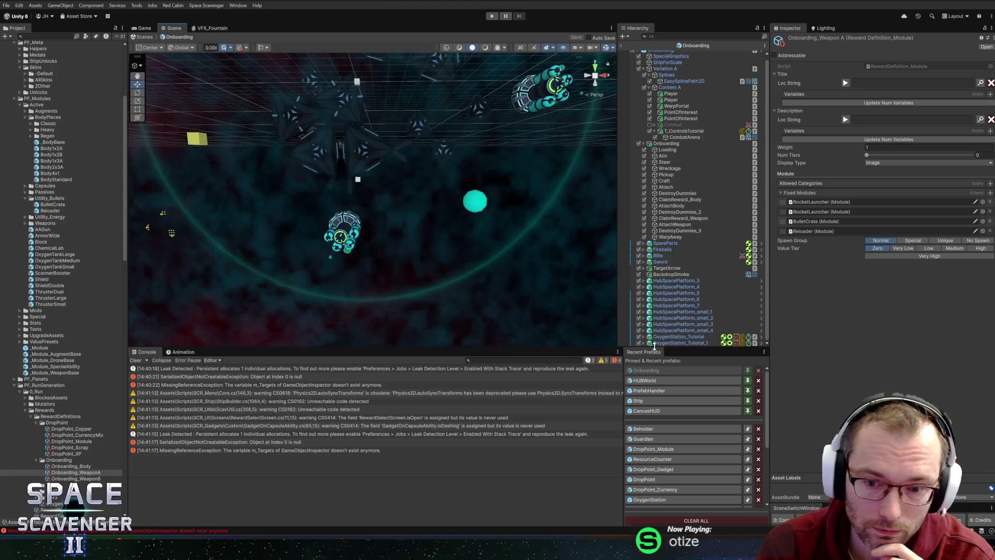
click(342, 234)
scroll(855, 285, down, 10)
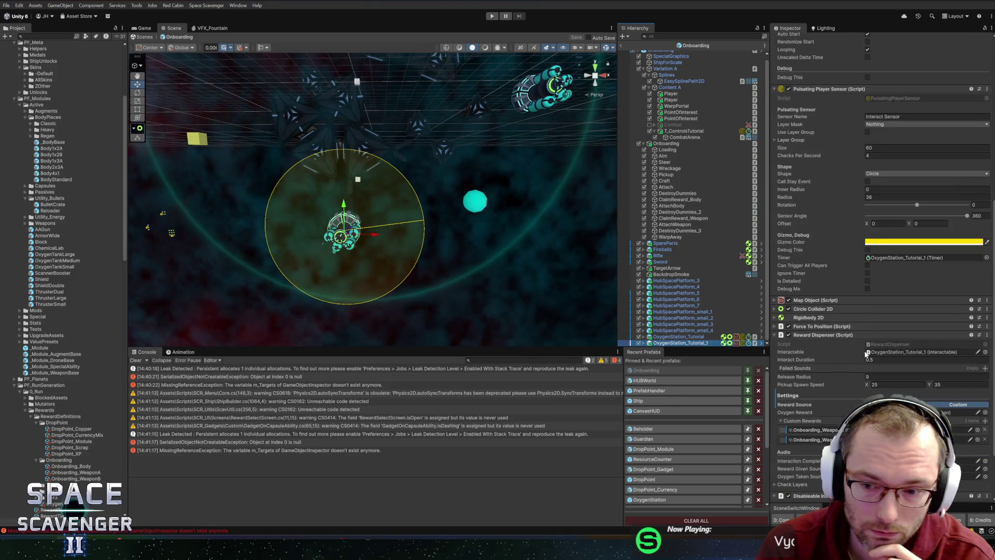
click(829, 358)
click(76, 473)
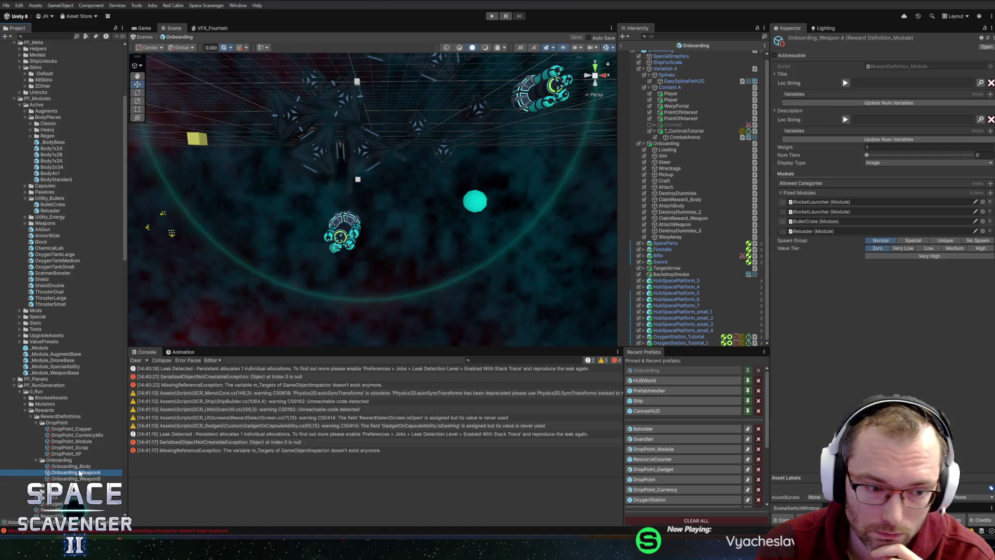
click(76, 479)
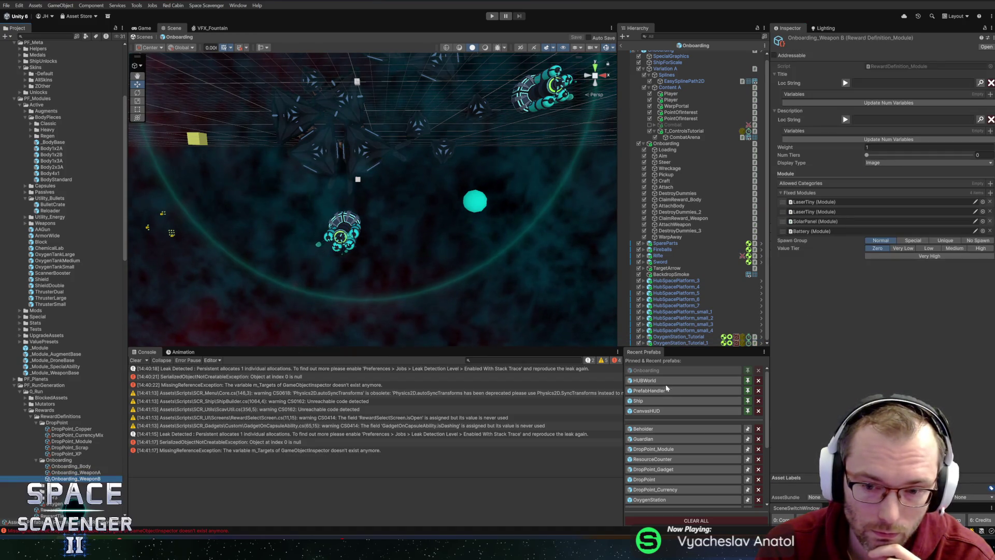
- Open the Button_Reward prefab from Recent Prefabs and select its CustomSprite image
scroll(666, 457, down, 2)
scroll(663, 471, down, 1)
scroll(662, 471, down, 1)
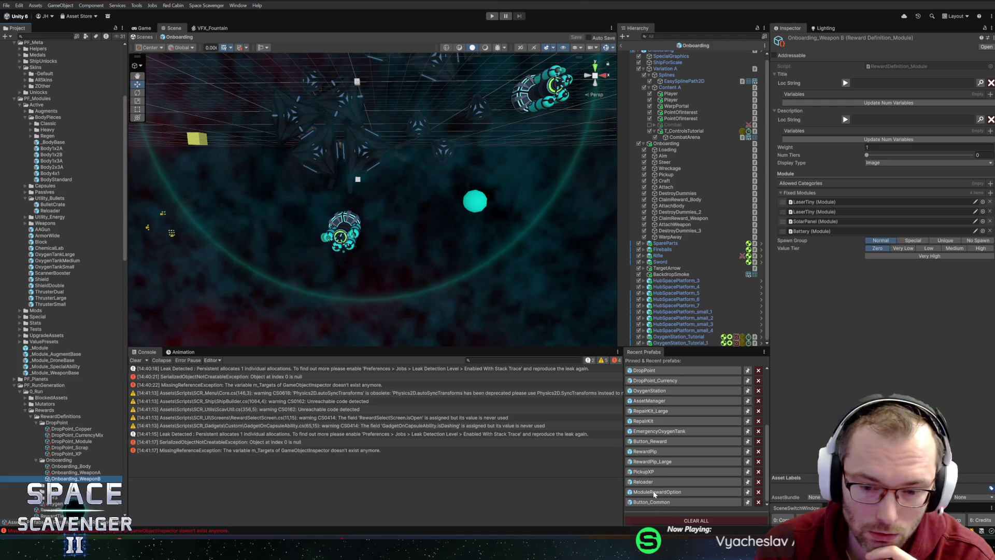
click(645, 442)
click(679, 116)
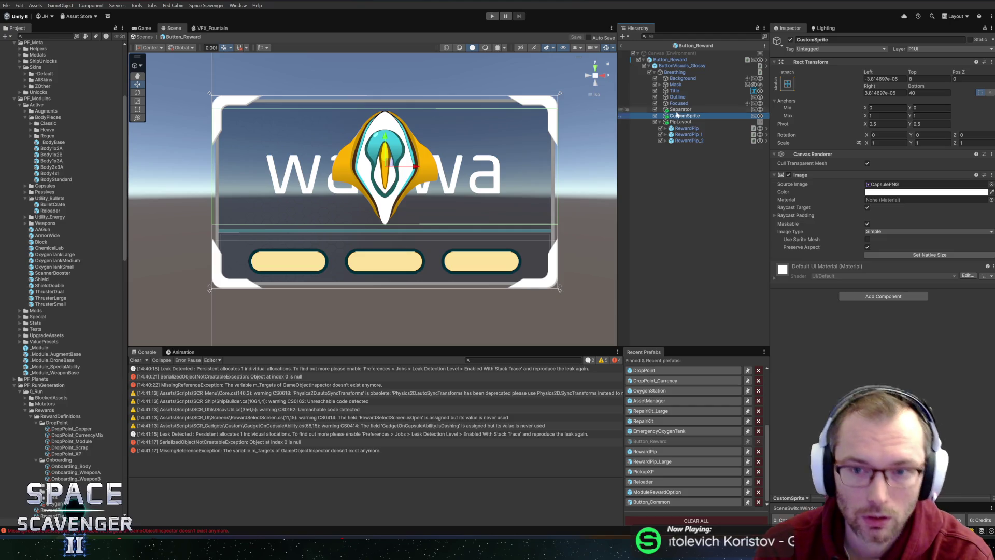
- Duplicate PipLayout as PipLayout_1 above CustomSprite and delete its three copied RewardPips
click(680, 122)
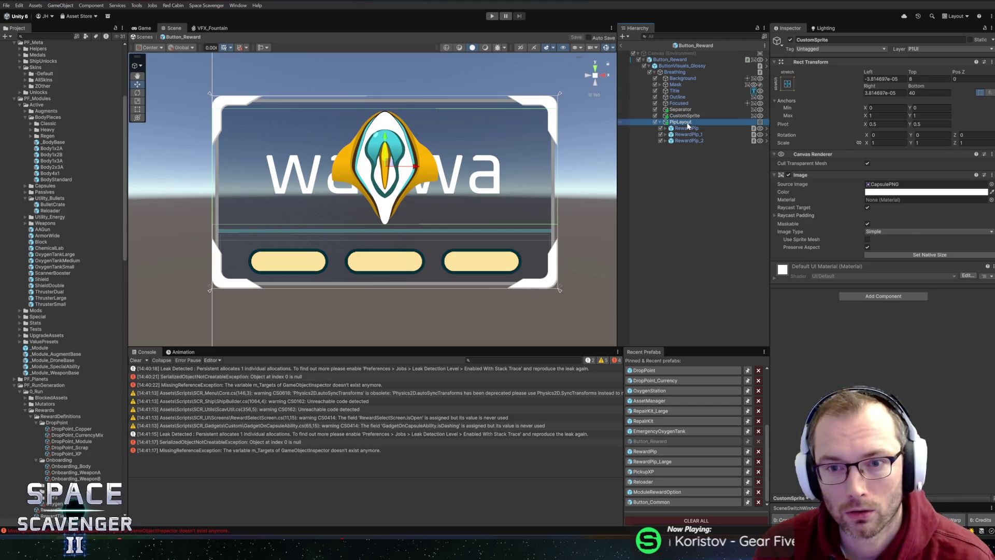
key(ctrl+d)
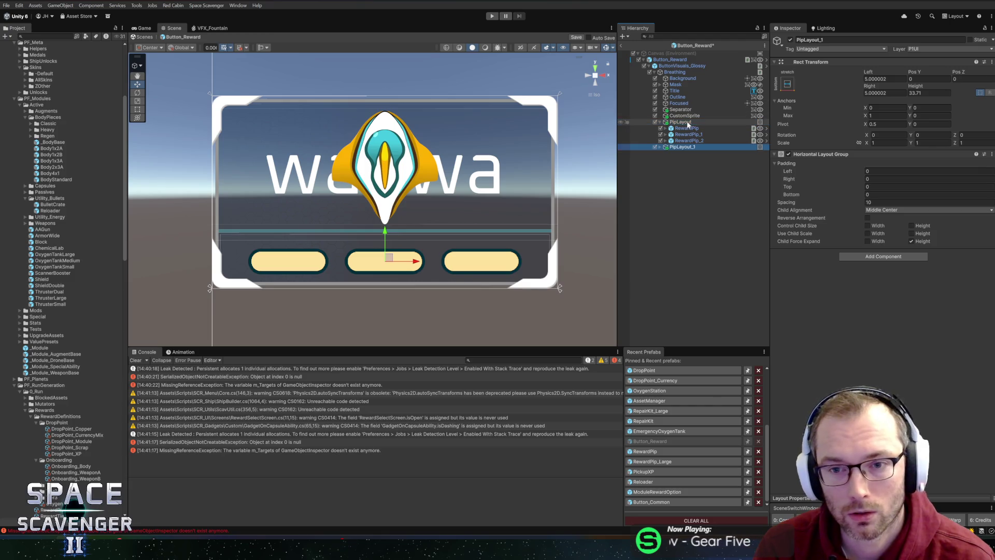
drag(683, 117, 684, 114)
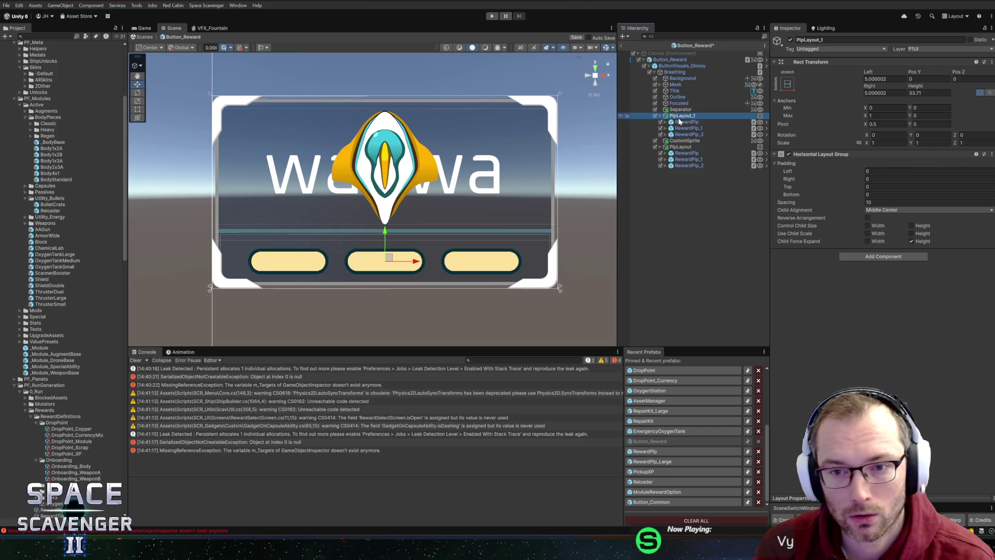
click(682, 122)
shift+click(686, 134)
key(Delete)
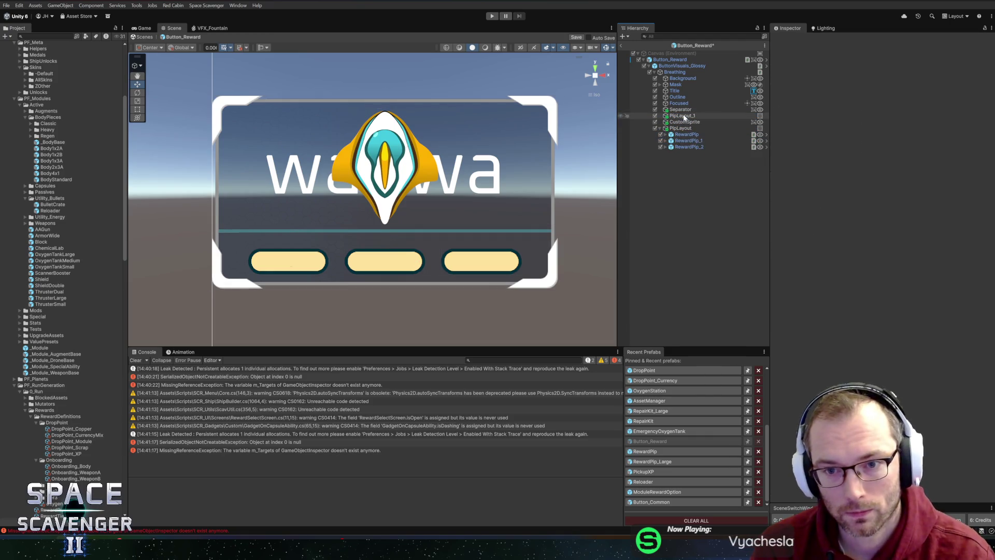
click(683, 116)
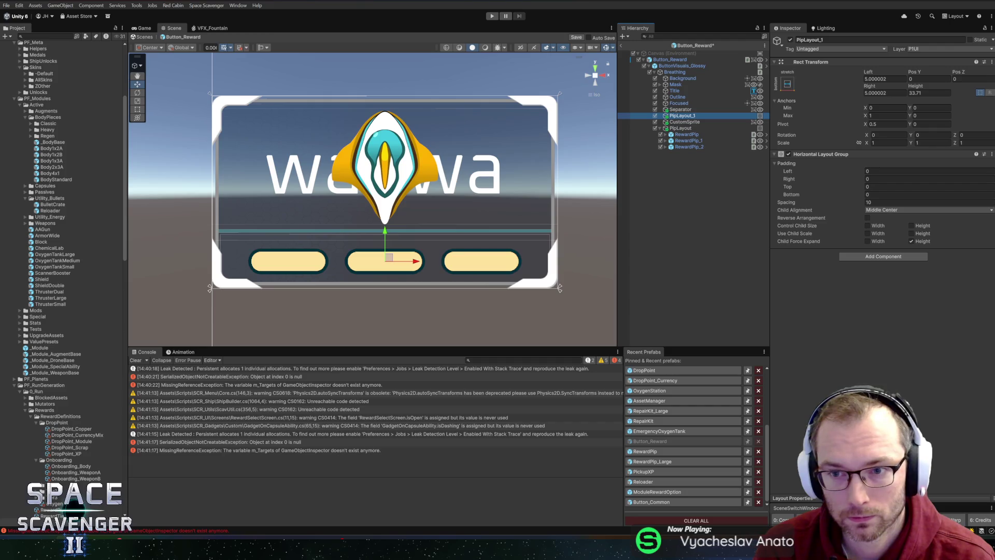
- Stretch PipLayout_1 over its parent with Top 10 and Bottom 38, then move CustomSprite inside it
click(787, 84)
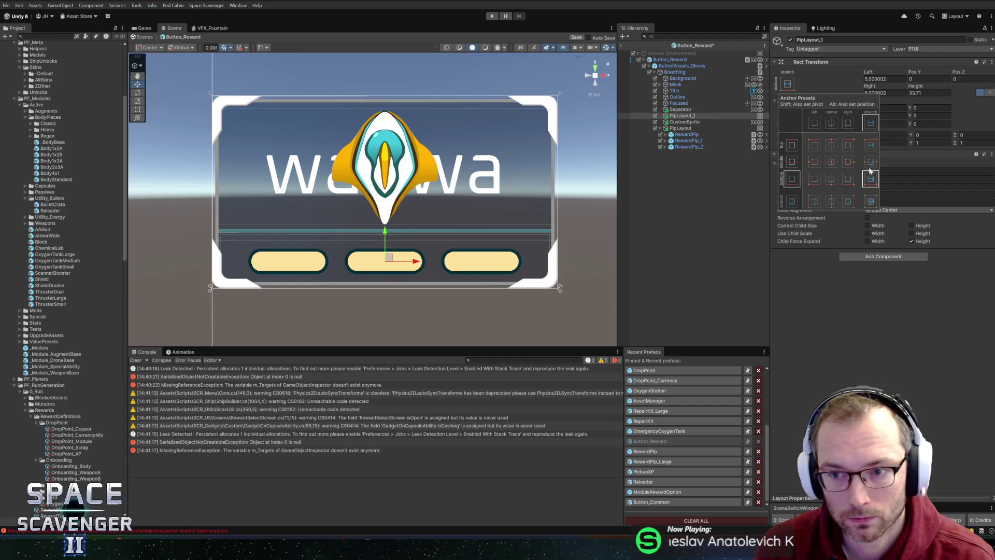
click(871, 201)
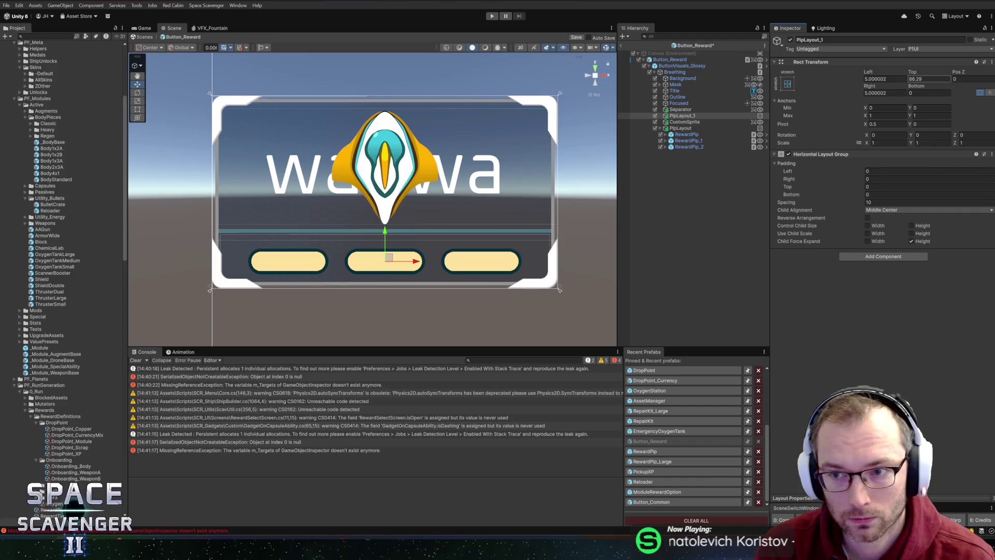
text(10)
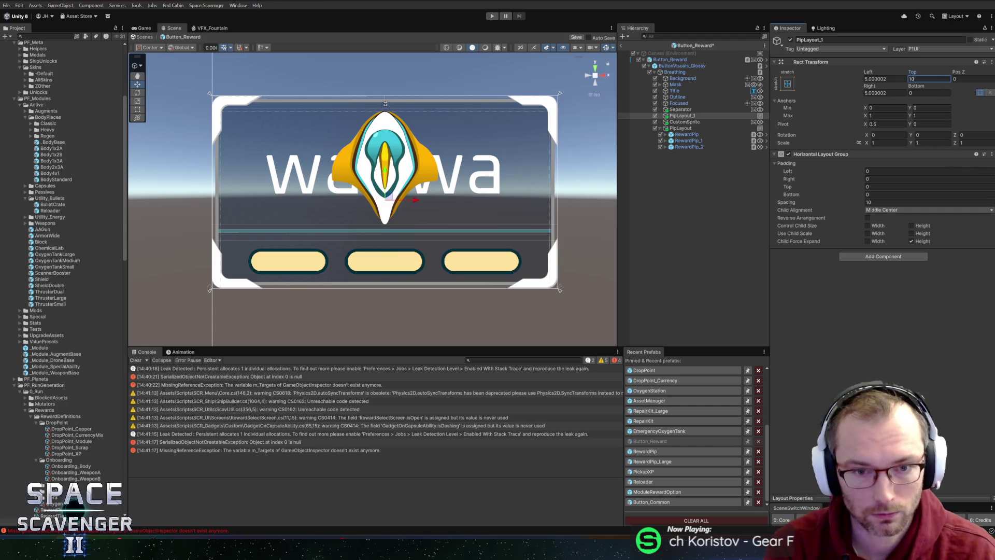
key(Tab)
key(Tab)
key(Tab)
text(40)
key(BackSpace)
key(BackSpace)
text(35)
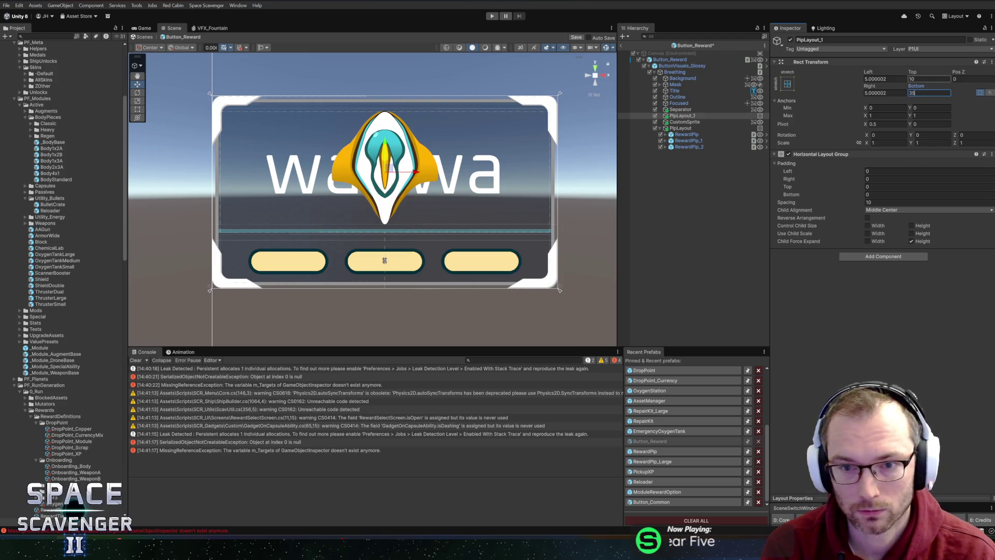
key(BackSpace)
text(8)
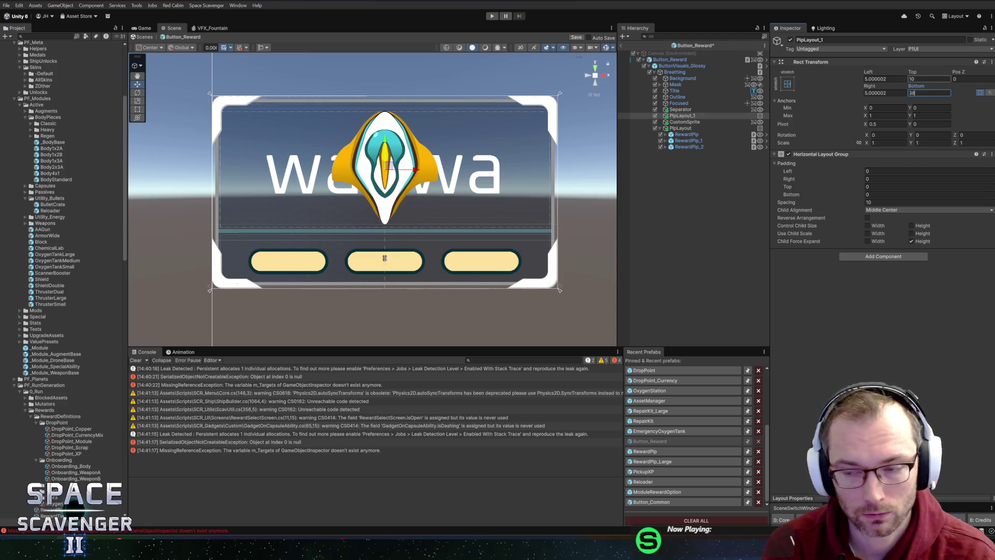
drag(688, 122, 685, 116)
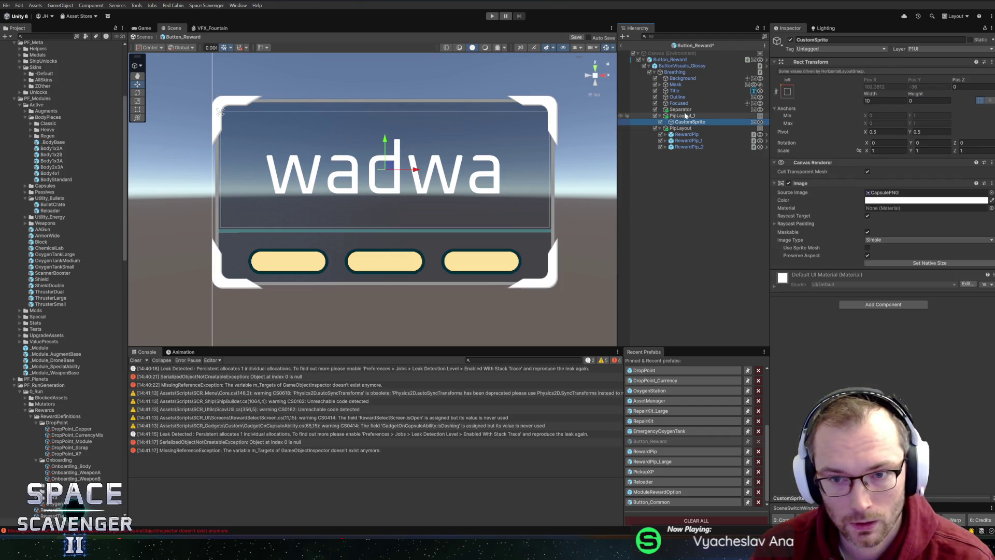
- Make PipLayout_1 control child width and height, and duplicate CustomSprite into more icons
click(683, 116)
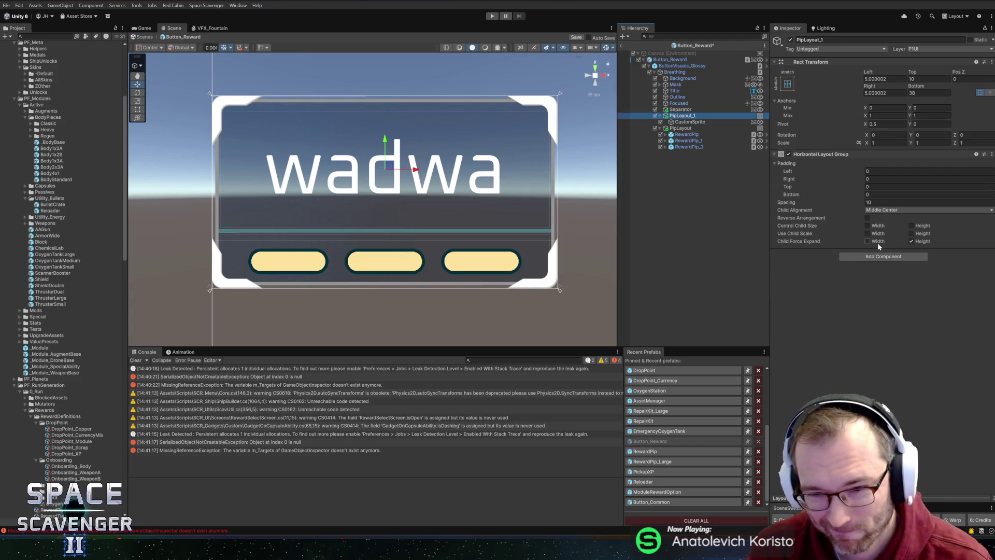
click(922, 227)
click(879, 227)
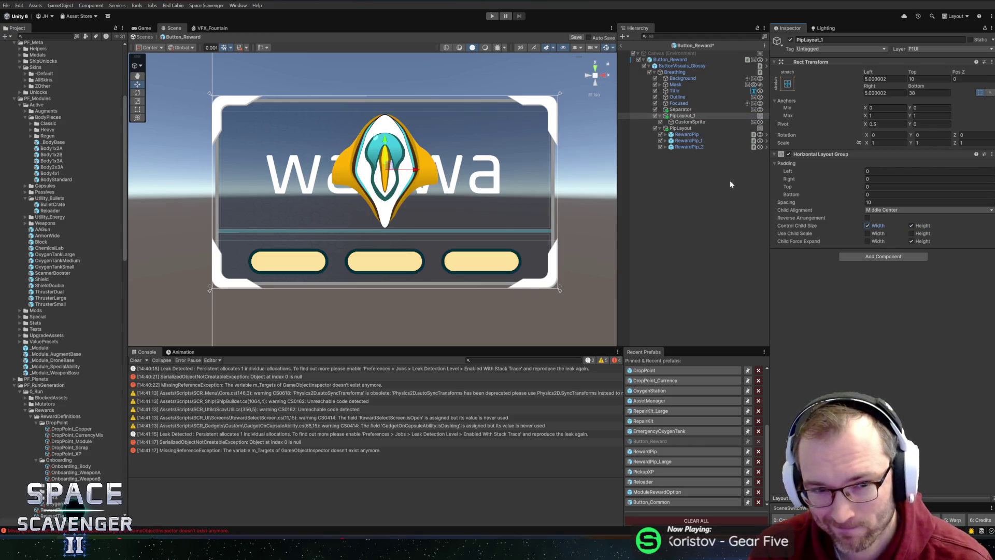
click(694, 122)
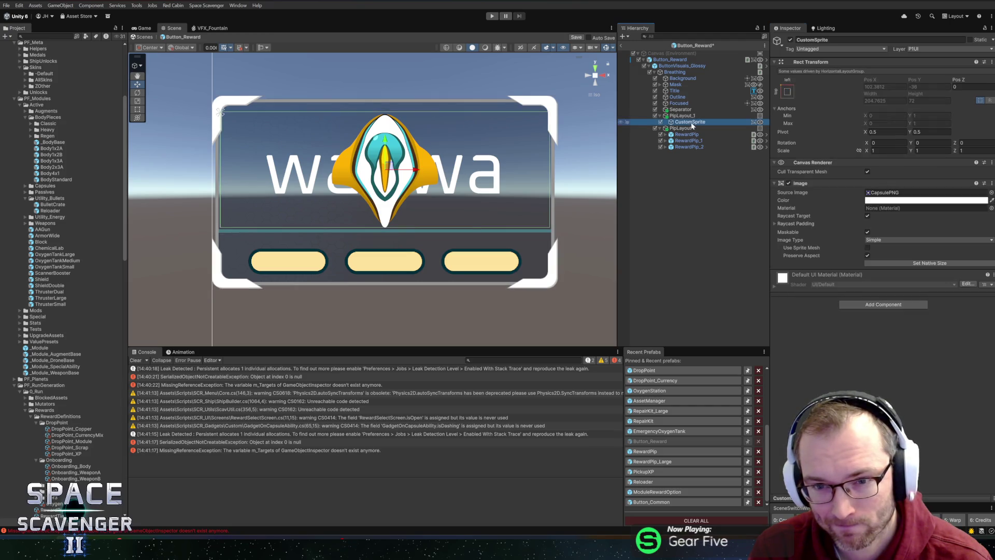
key(ctrl+d)
key(ctrl+d)
key(ctrl+d)
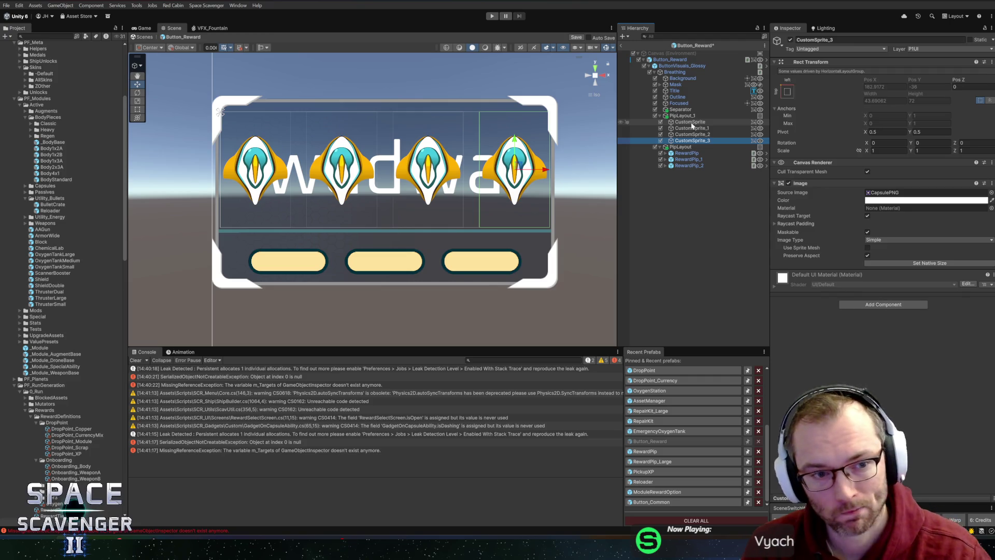
- Try a Left inset of 10 on PipLayout_1, then set it back to 5
click(683, 115)
click(876, 79)
text(10)
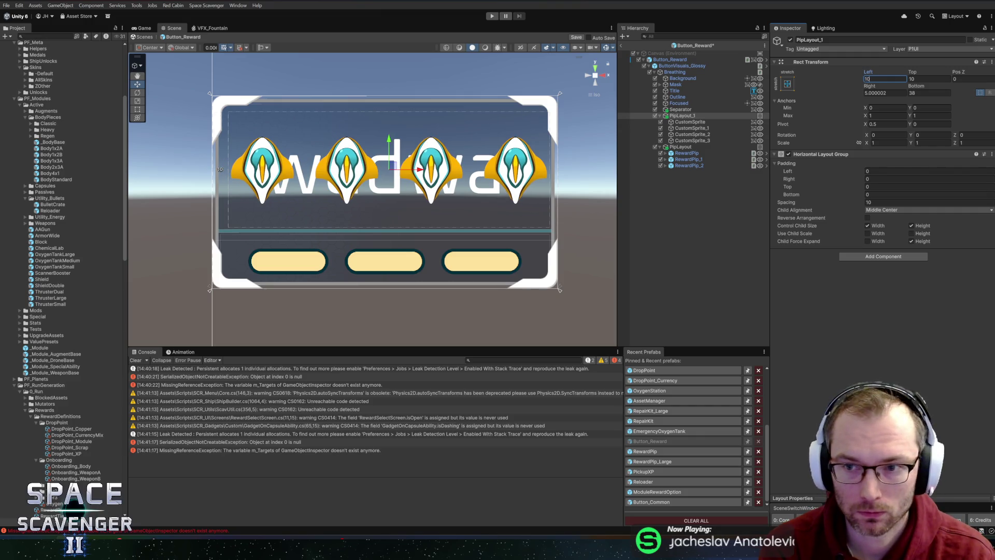
key(BackSpace)
key(BackSpace)
text(5)
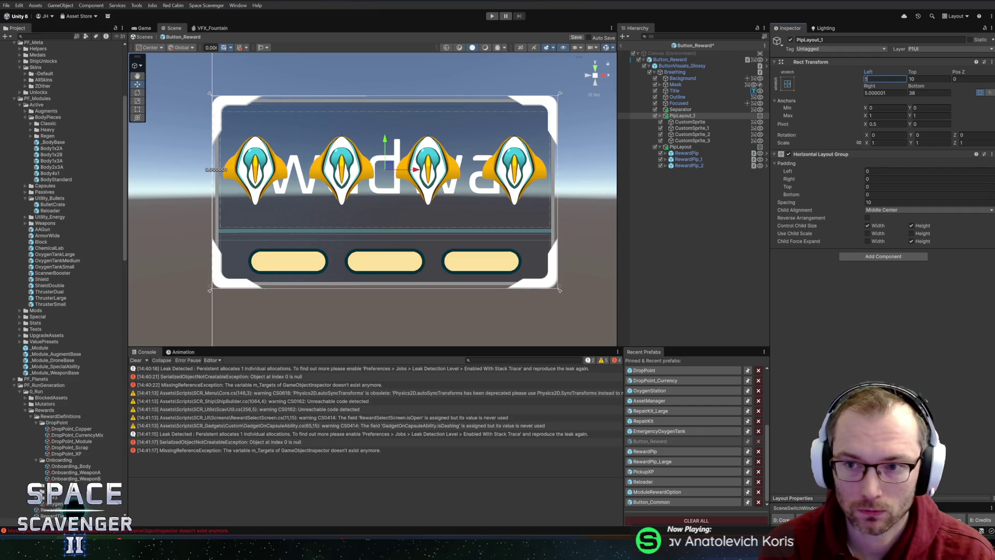
- Preview two icons by deactivating CustomSprite_2 and CustomSprite_3, then undo it
click(692, 134)
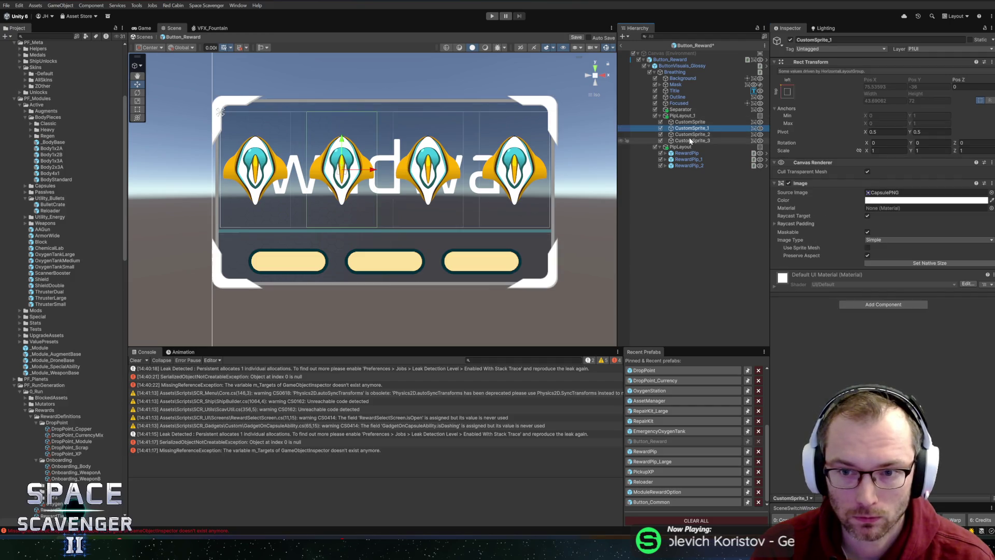
shift+click(694, 141)
click(790, 40)
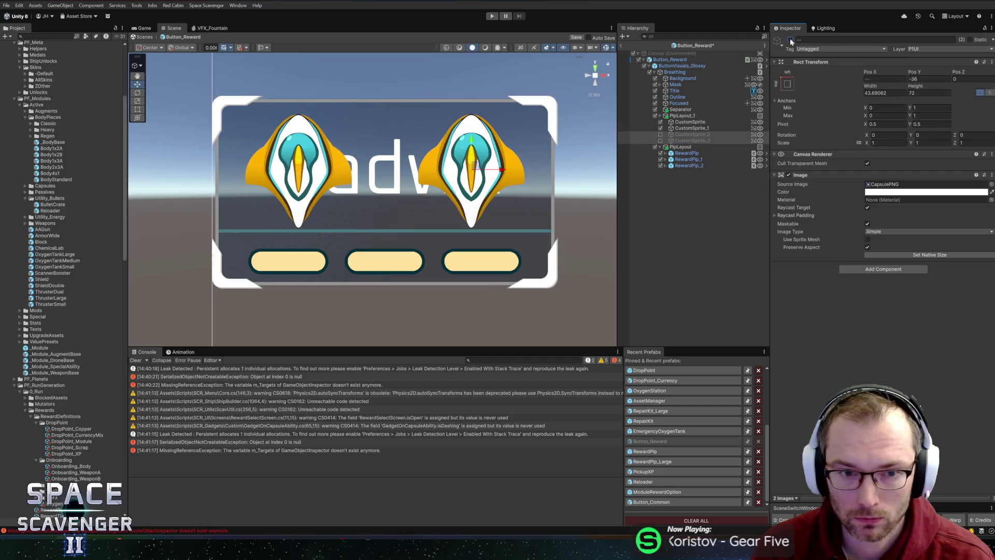
key(ctrl+z)
click(725, 128)
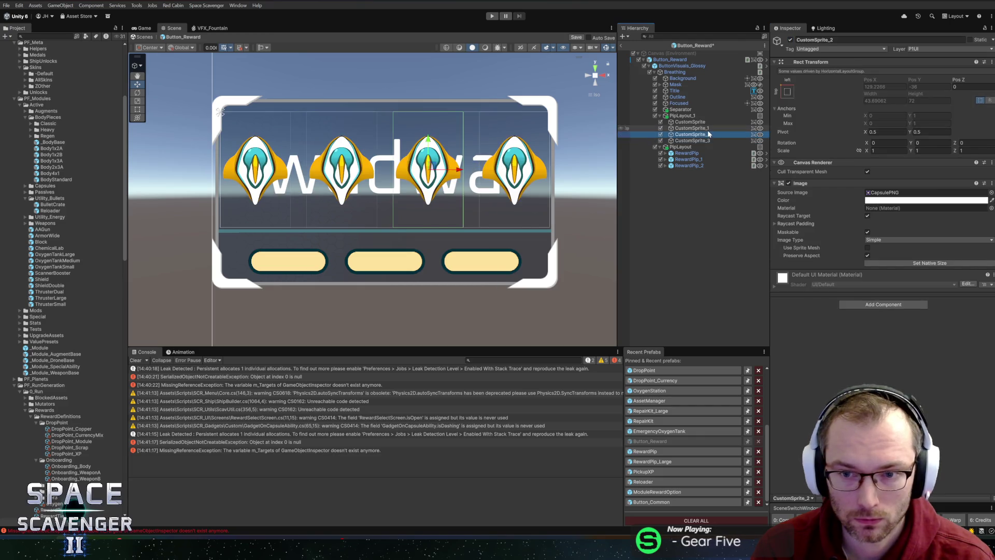
- Rename the icon-holding layout to IconLayout
click(695, 117)
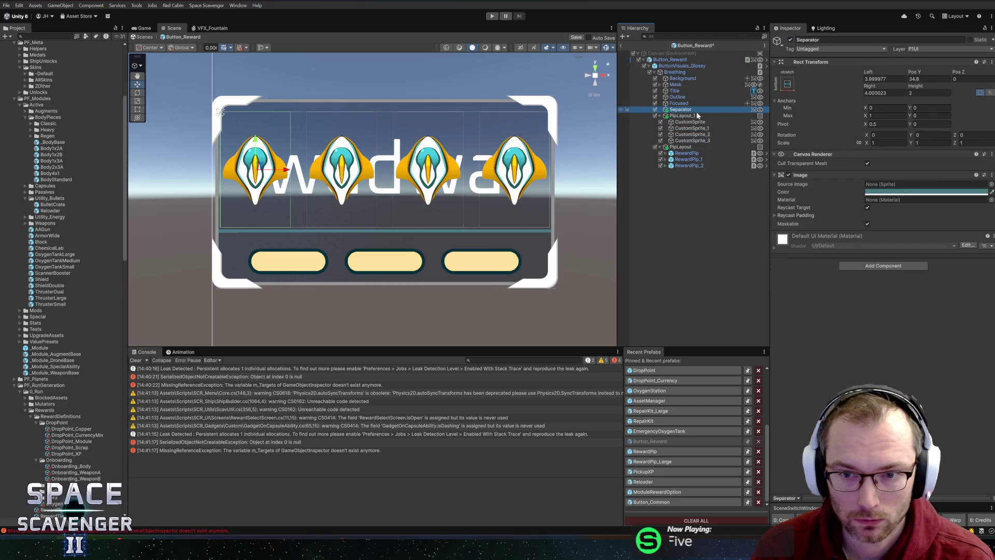
key(F2)
text(Ic)
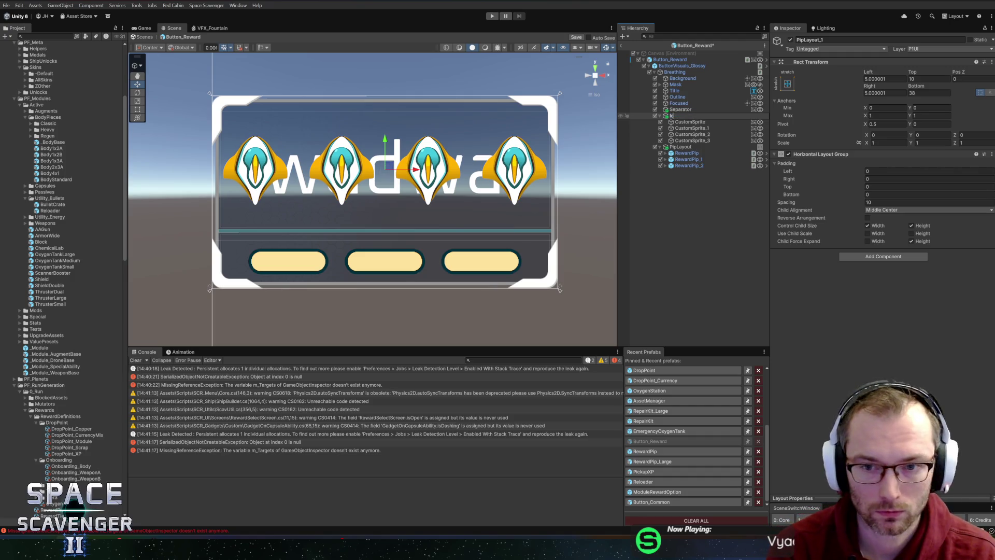
text(onLayout)
key(Return)
click(669, 60)
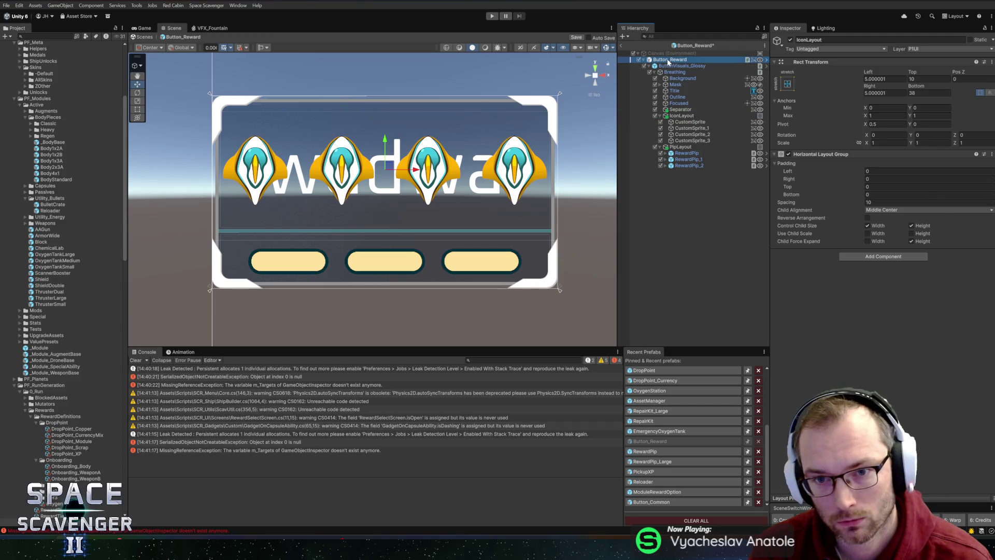
- Drag CustomSprite through CustomSprite_3 into Reward Display's Main Icons, exit prefab mode, and enter Play mode
scroll(862, 243, down, 5)
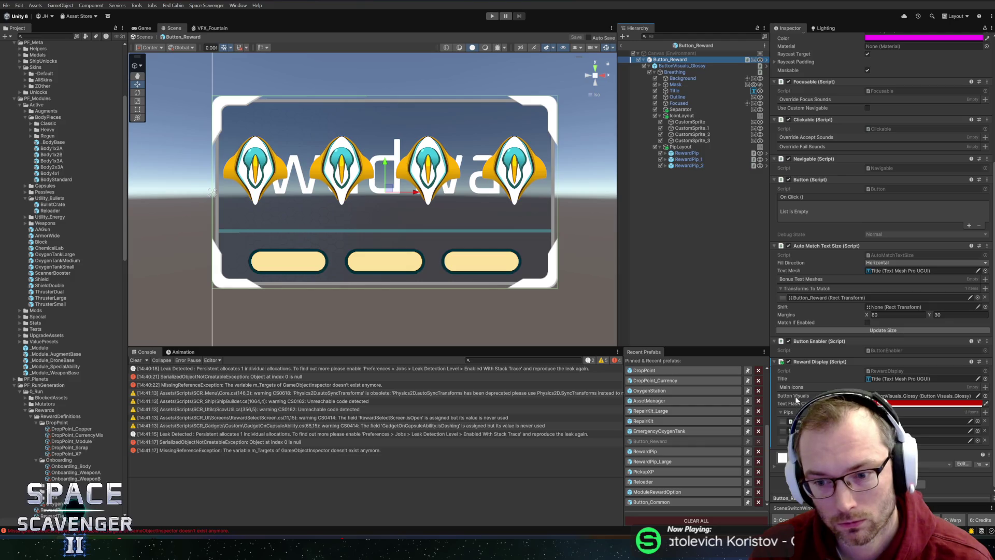
click(694, 123)
shift+click(691, 141)
drag(684, 141, 798, 390)
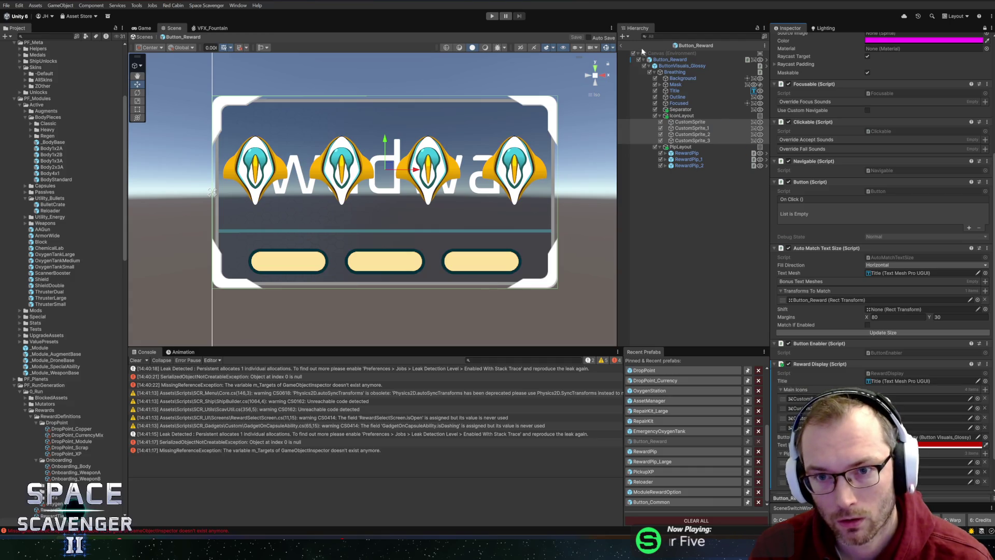
click(621, 45)
click(492, 16)
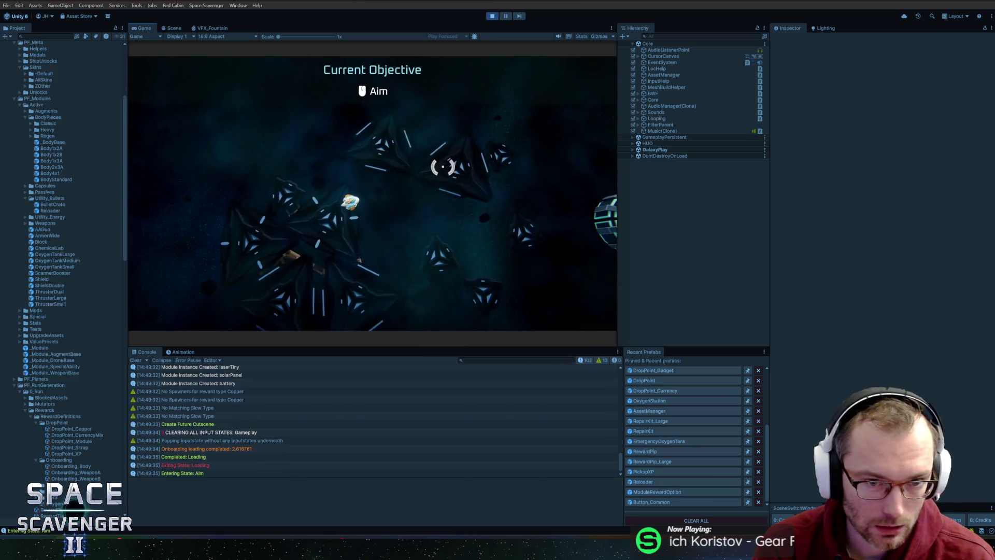
- Fly through the wreckage, pick up Spare Parts, craft a weapon, and aim at the training dummies
key(w)
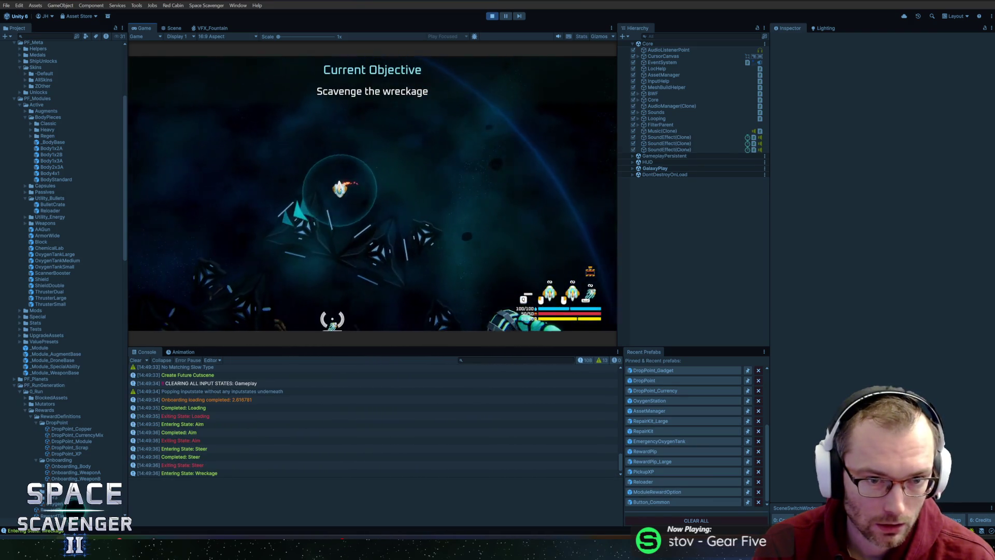
key(w)
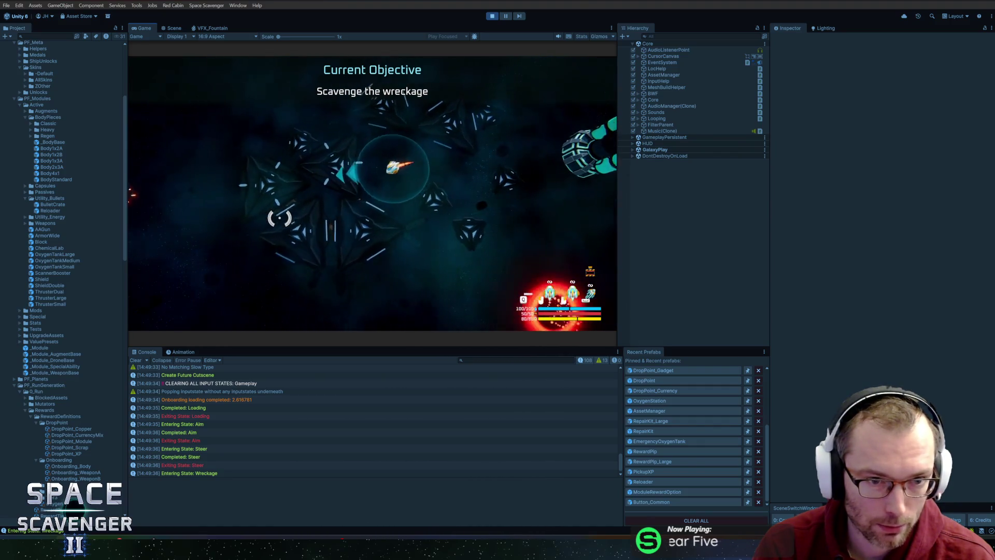
key(w)
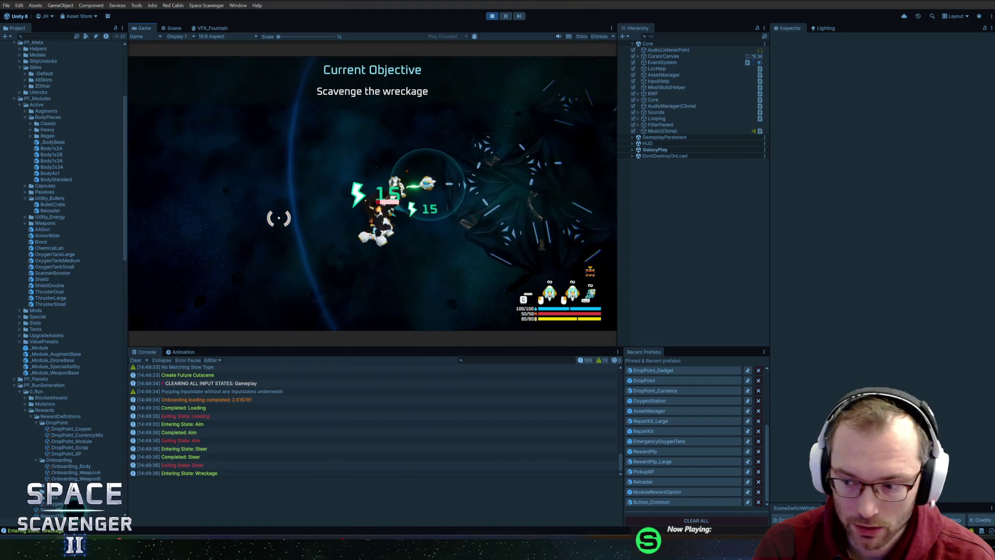
key(e)
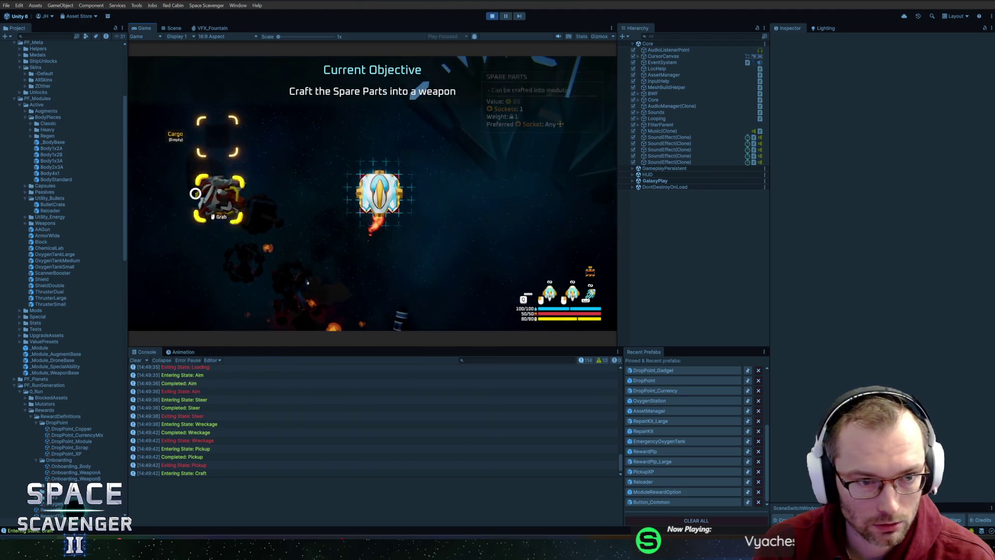
drag(371, 184, 478, 194)
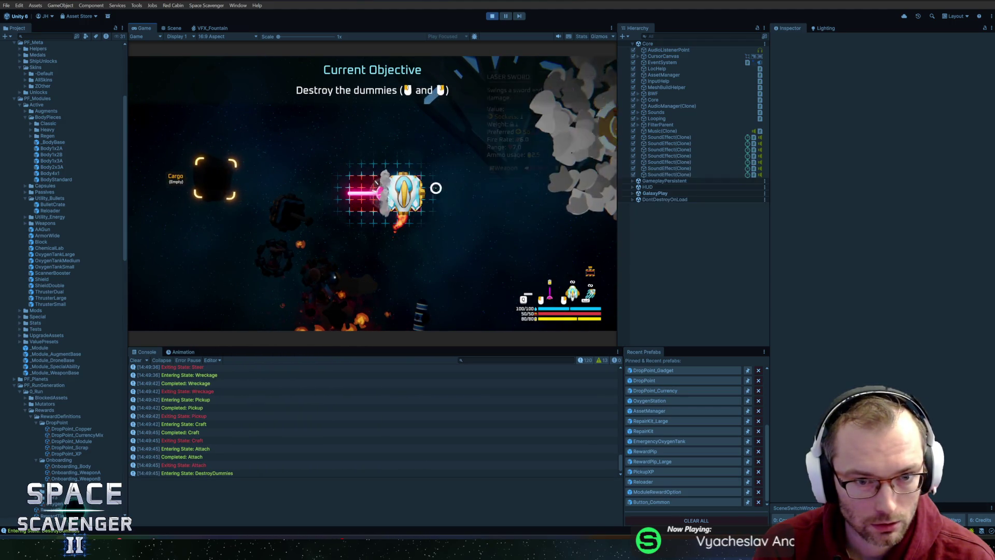
mouse_move(550, 162)
mouse_down()
mouse_move(402, 263)
mouse_move(464, 269)
mouse_move(457, 192)
mouse_move(394, 212)
mouse_move(318, 127)
mouse_move(376, 174)
mouse_move(431, 185)
mouse_up()
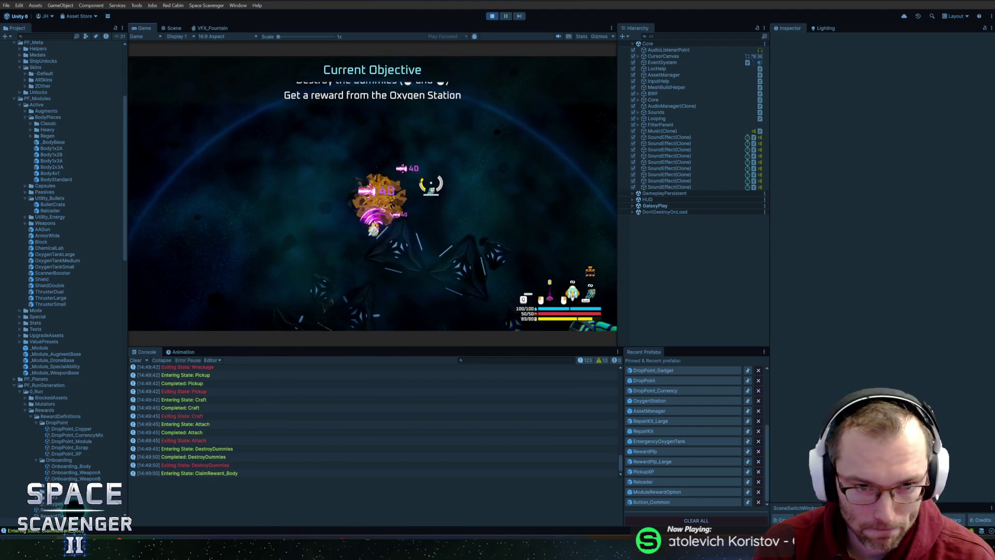
- Claim the Oxygen Station reward and open the first IndexOutOfRangeException at line 27 in the code editor
key(d)
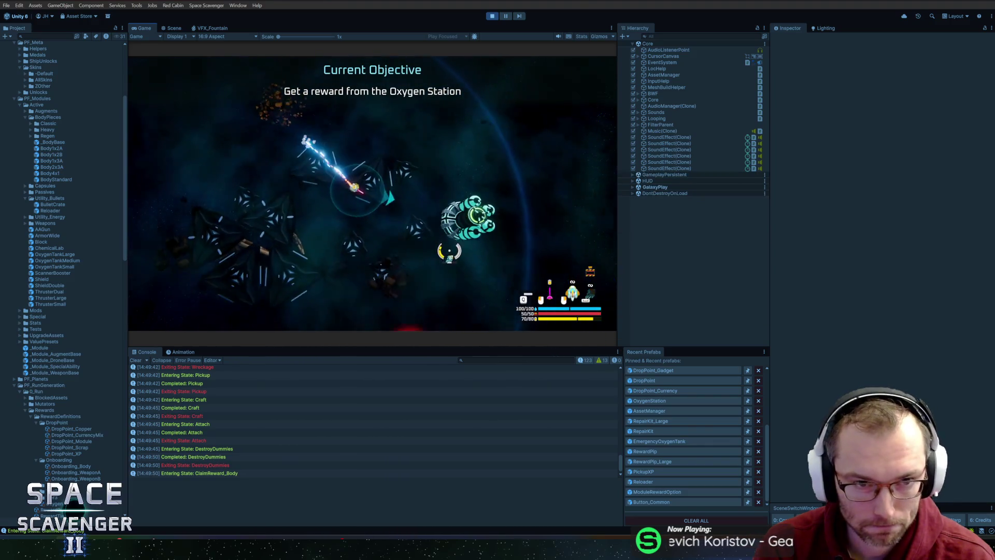
key(f)
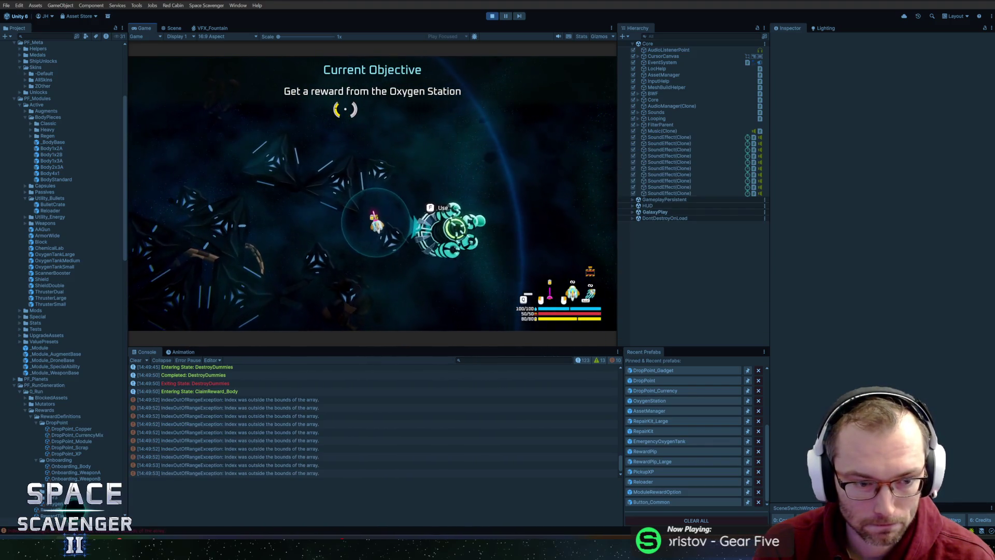
click(300, 399)
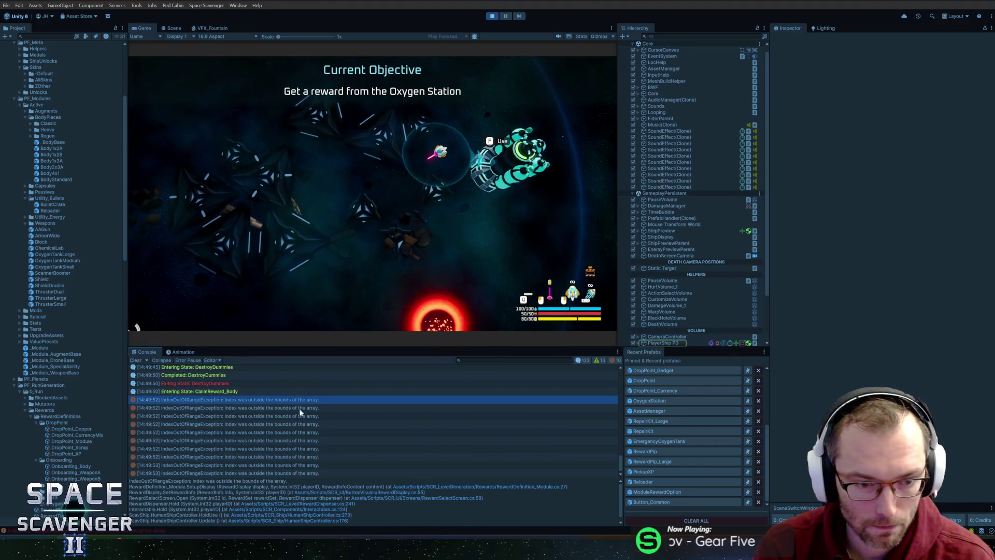
click(521, 486)
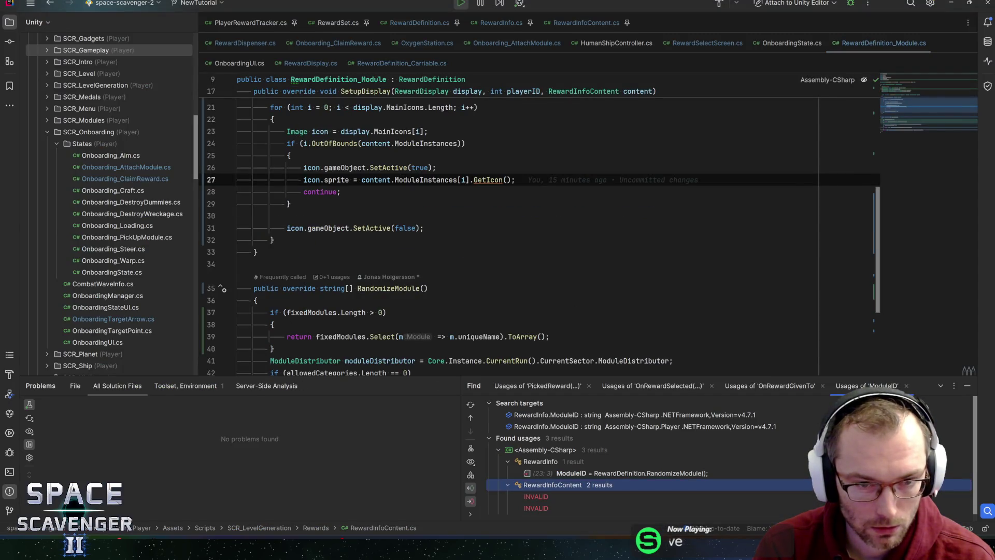
- In RewardDefinition_Module.cs, change the line-24 condition to !i.OutOfBounds
click(424, 180)
scroll(423, 180, up, 1)
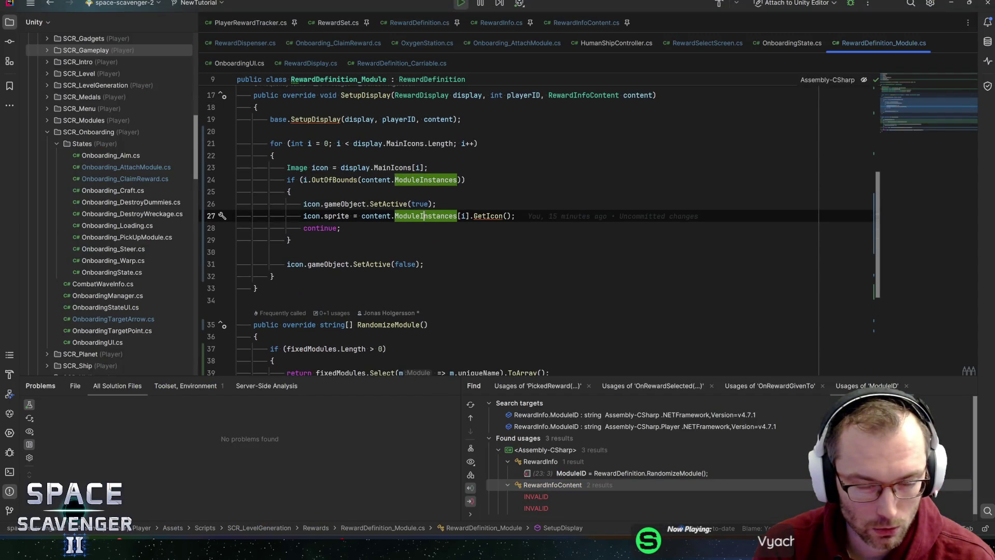
click(311, 216)
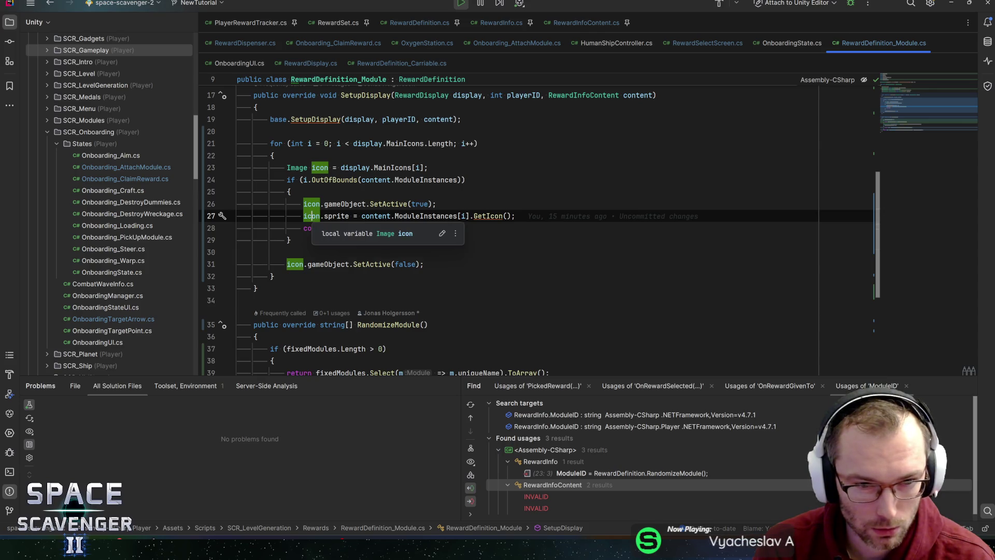
click(304, 179)
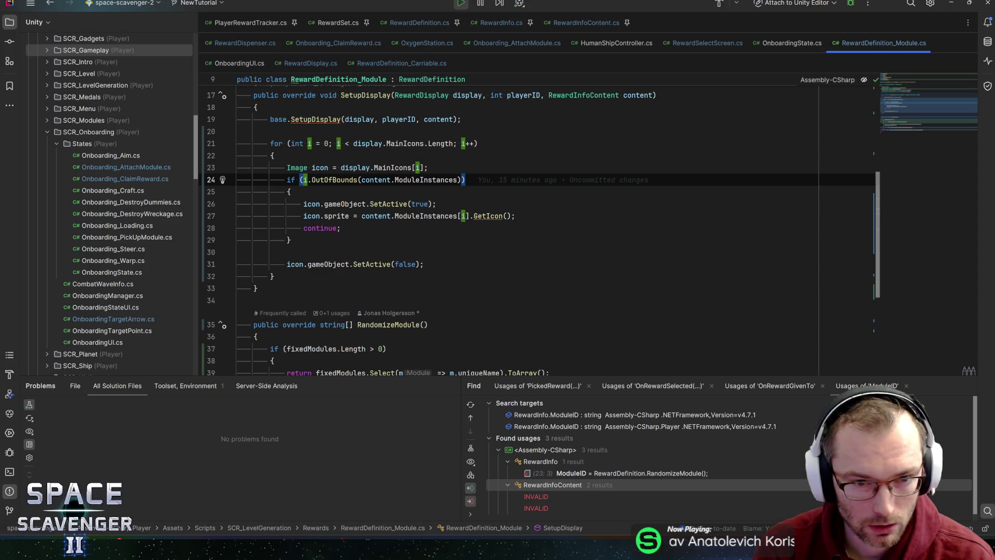
text(!)
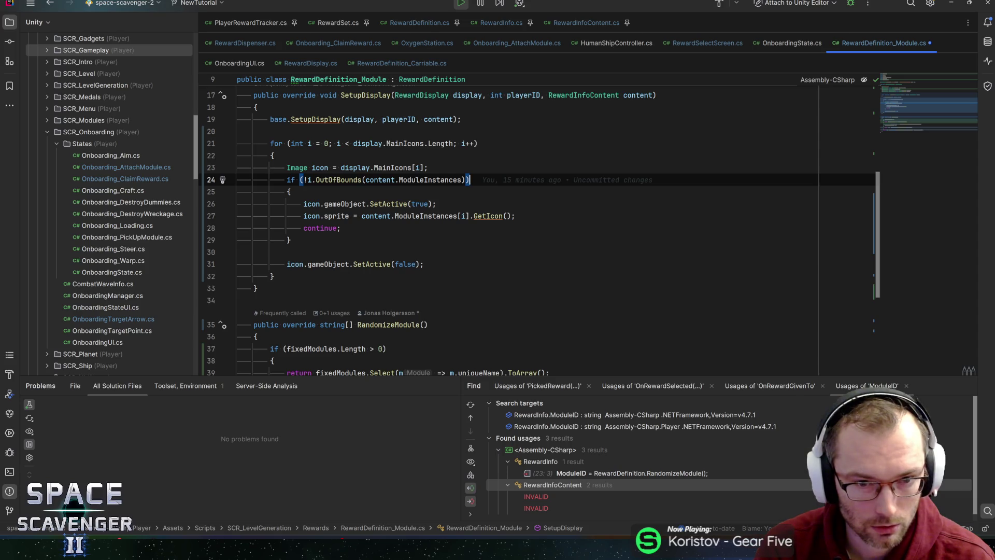
click(289, 192)
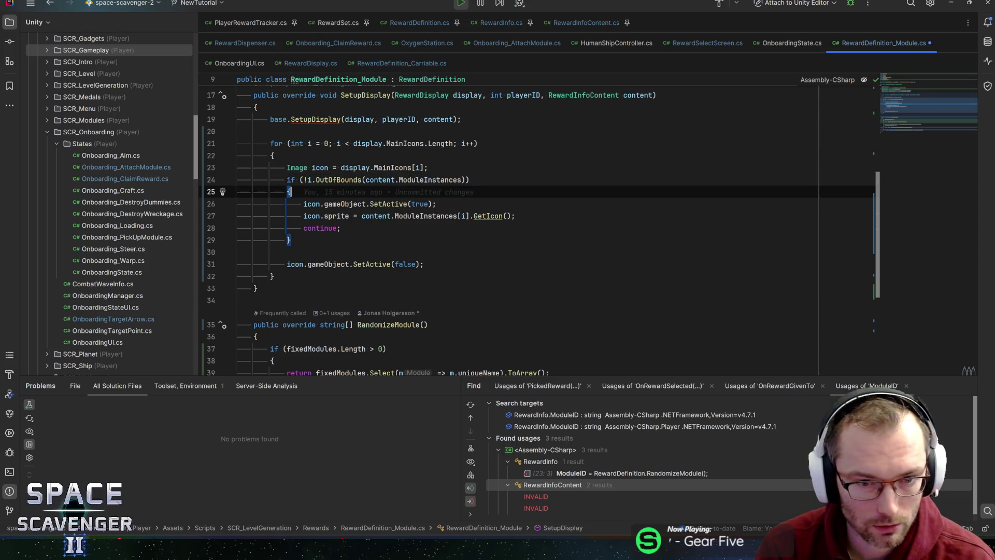
- Let Unity recompile the change, then open Onboarding_DestroyDummies.cs in Rider
key(alt+Tab)
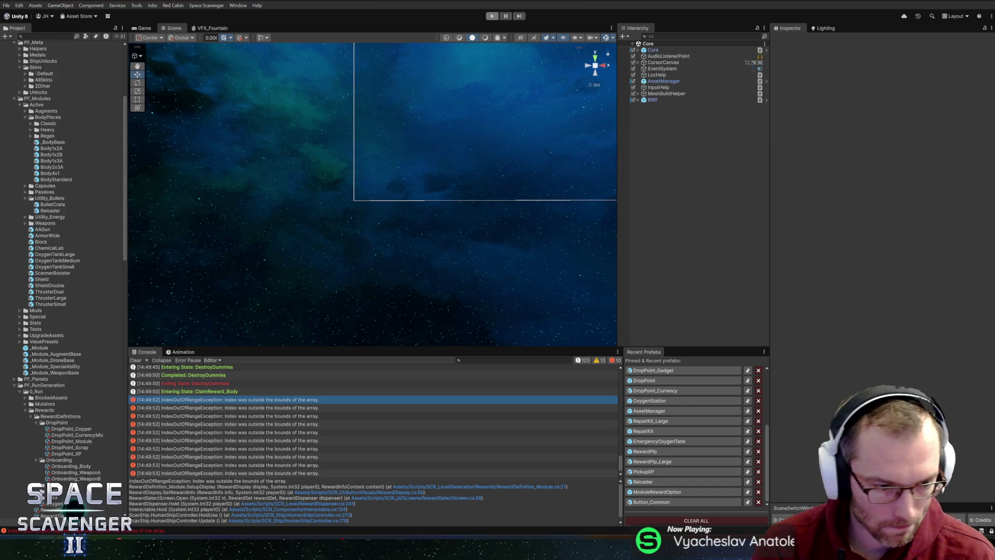
key(alt+Tab)
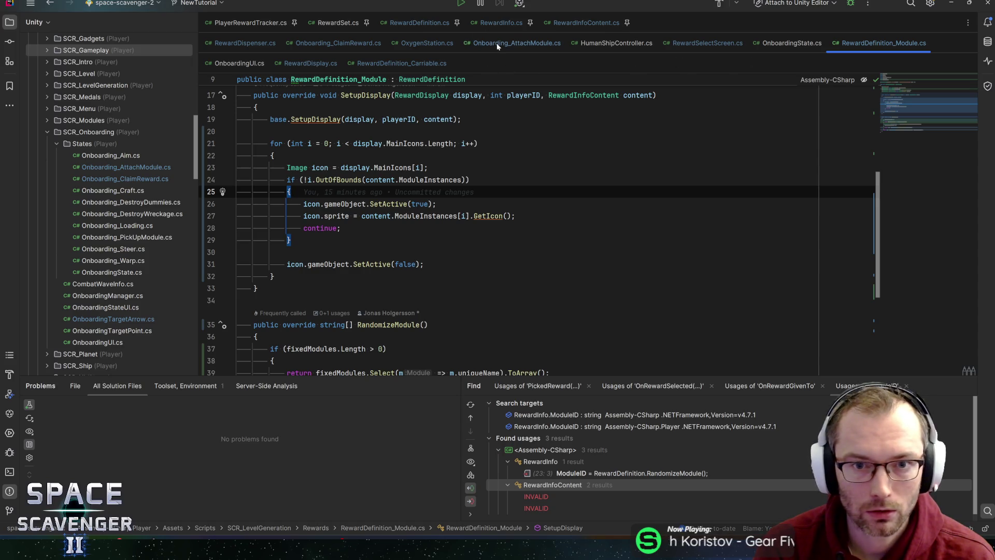
double_click(123, 202)
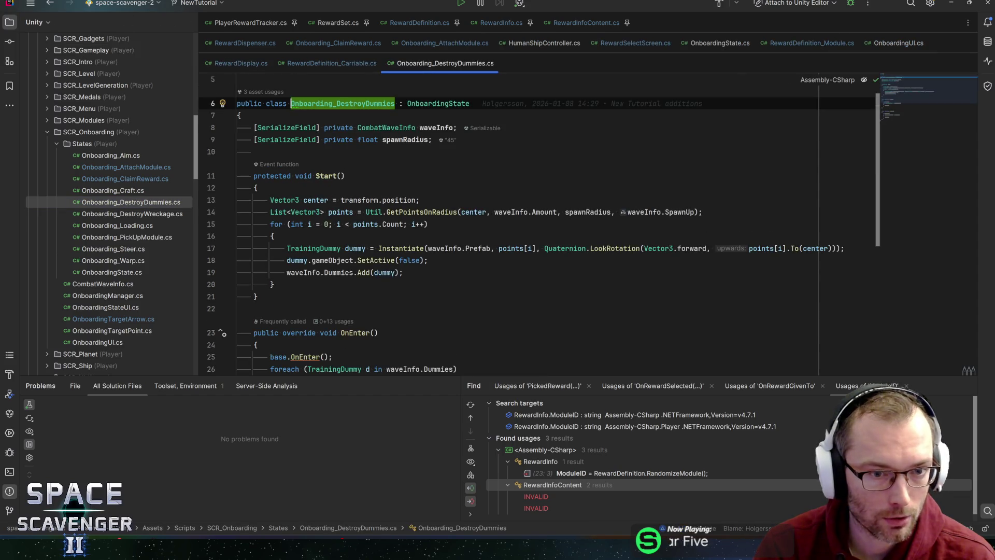
- Add an Update method after Start containing an empty if statement
scroll(519, 208, down, 3)
click(259, 187)
key(Return)
key(Return)
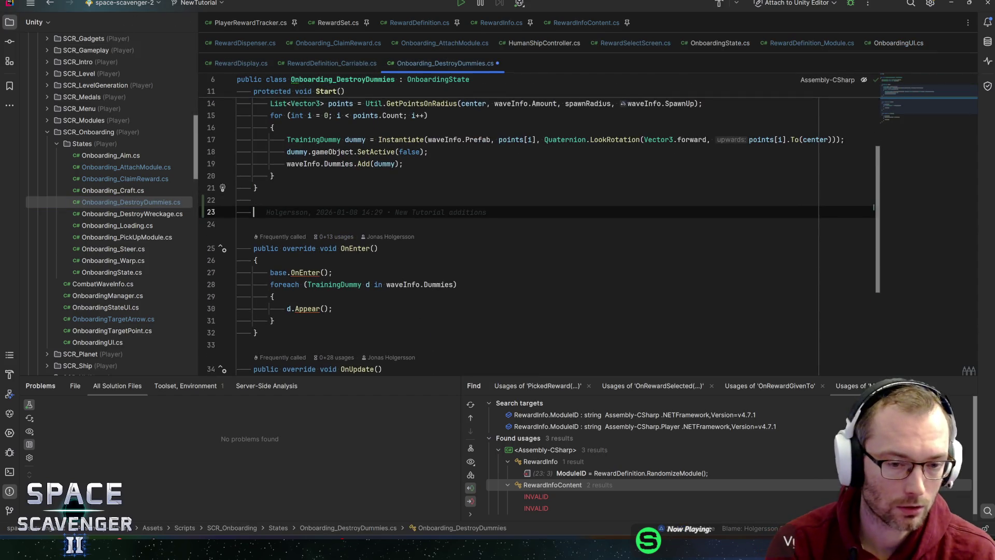
text(Update)
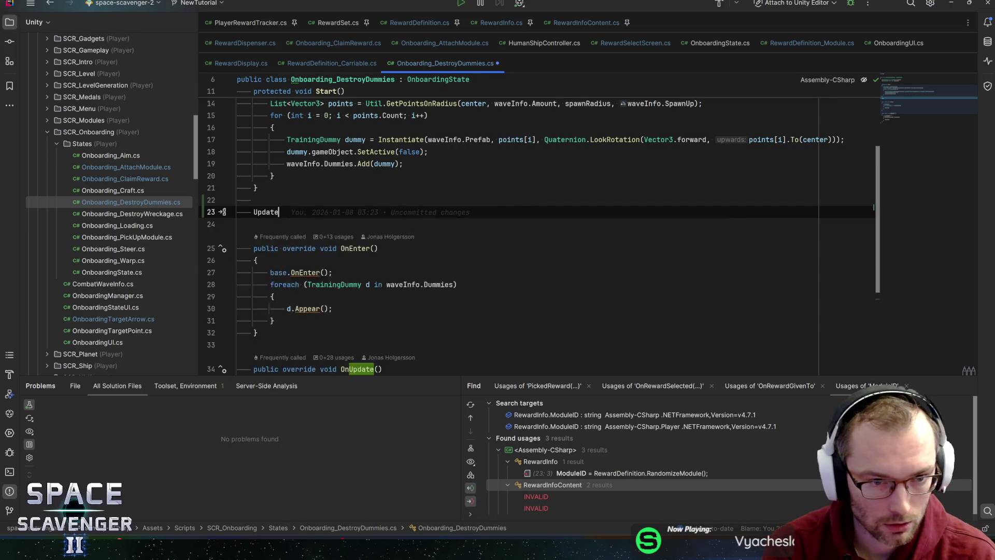
key(Return)
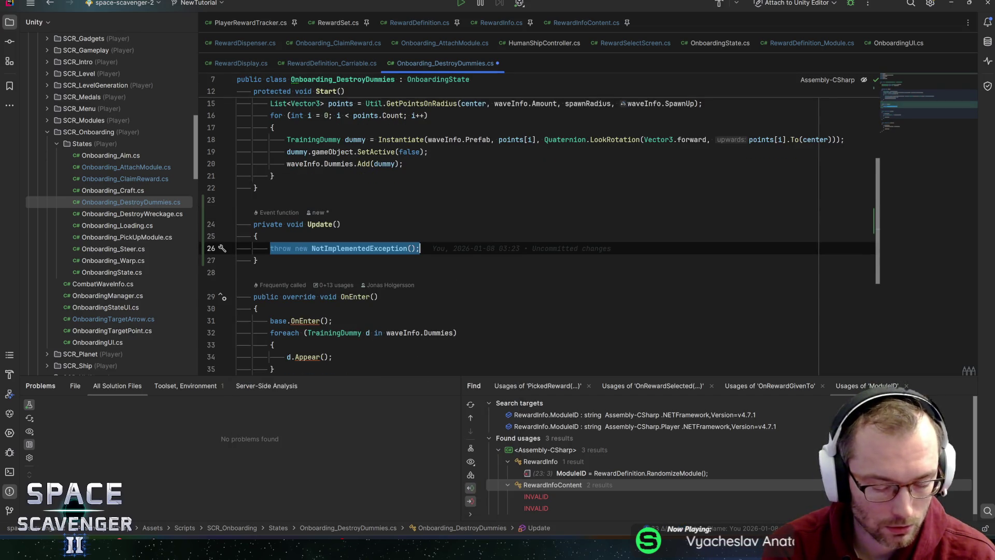
text(if)
key(Tab)
- Wrap the Update method in #if UNITY_EDITOR / #endif directives
click(237, 200)
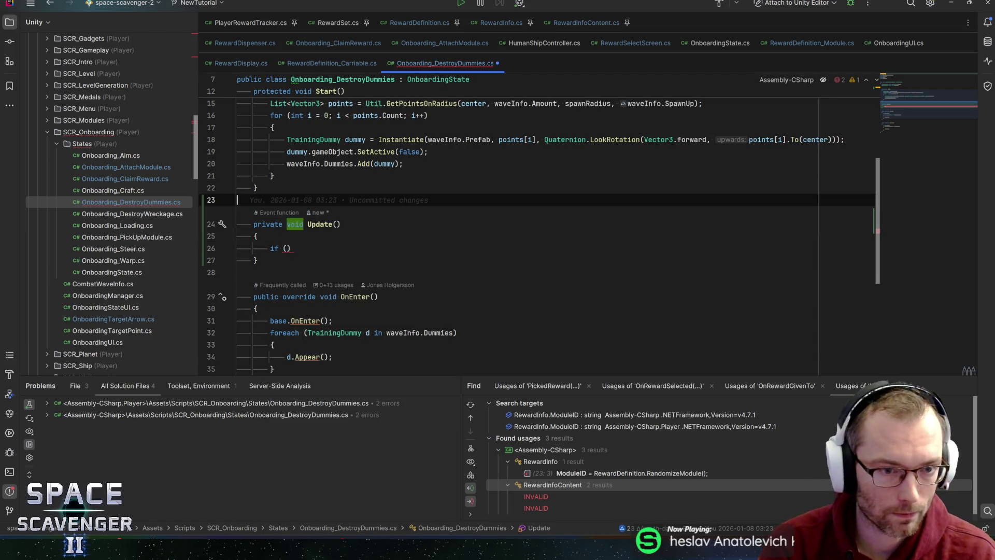
key(Return)
text(#)
key(Return)
text(UN)
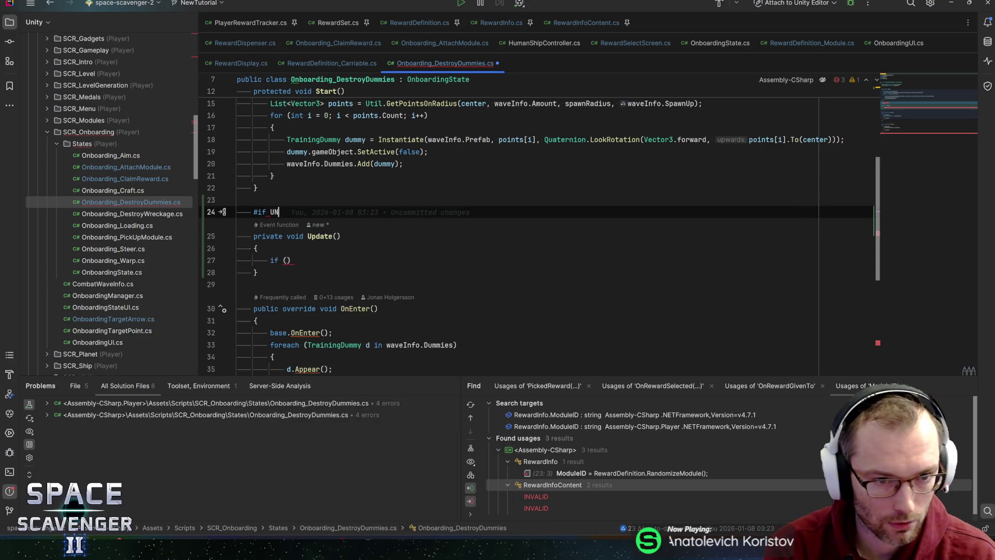
text(ITY_EDIT)
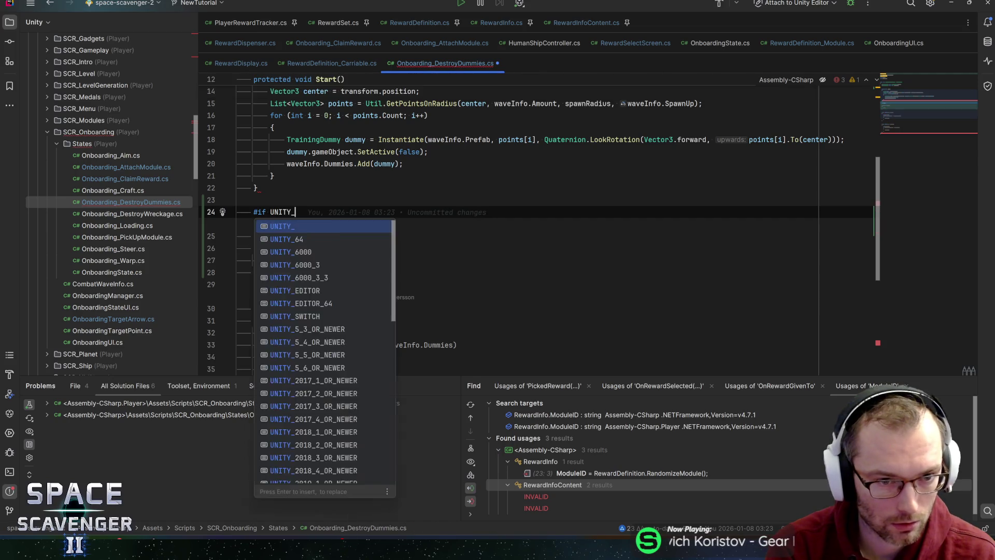
key(Return)
key(Down)
key(Down)
key(Down)
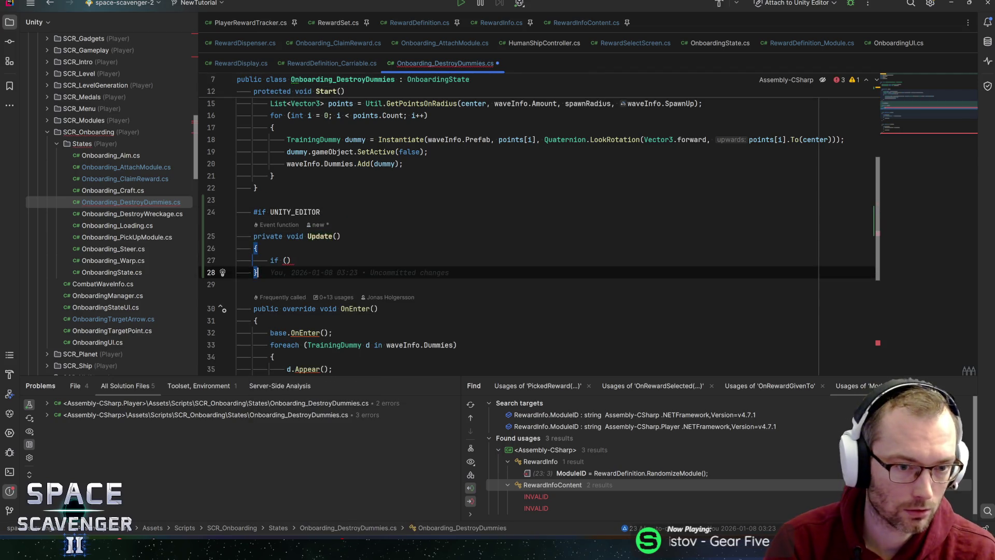
key(Return)
text(#end)
key(Return)
- Make the if condition Keyboard.current.tKey.wasPressedThisFrame and open its code block
key(Up)
key(Up)
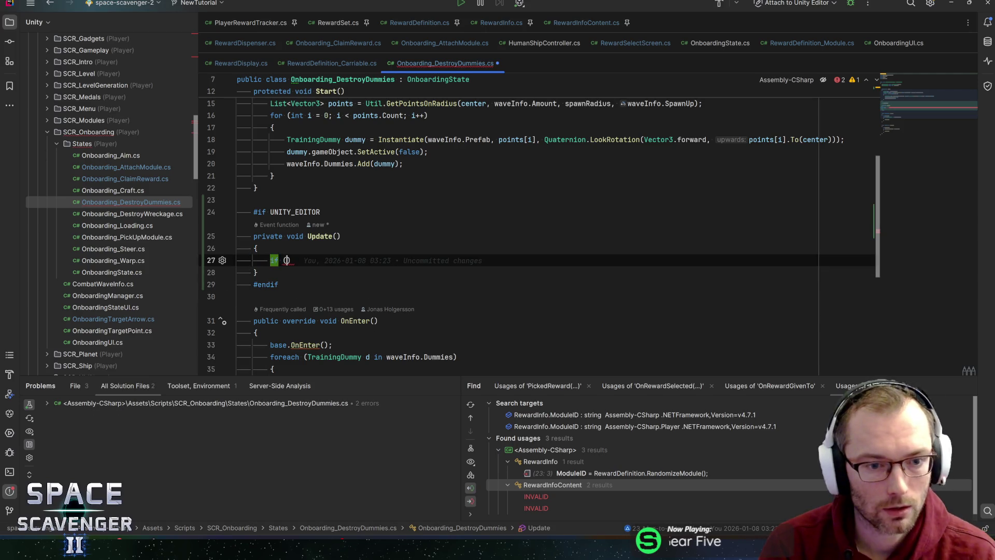
key(Right)
key(Right)
text(Keyboard)
key(Return)
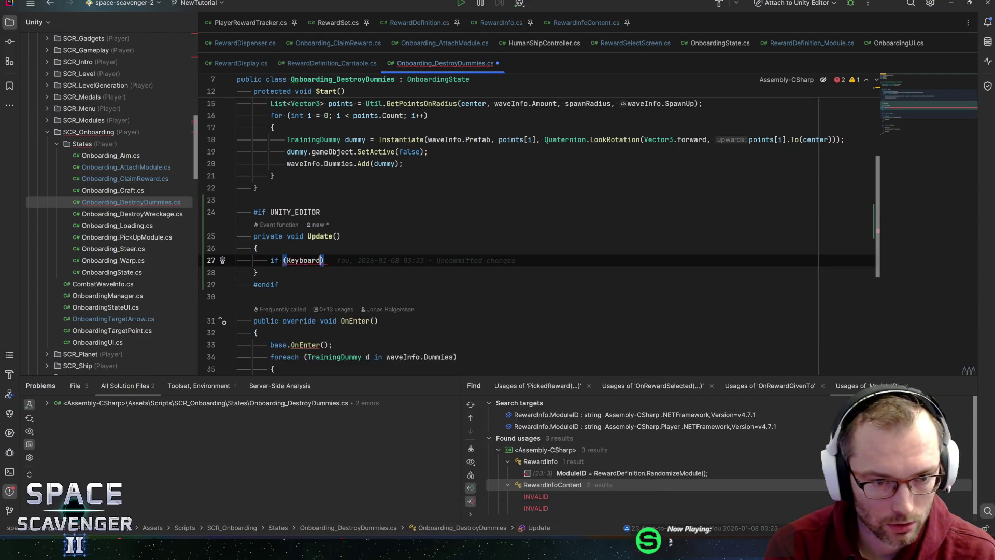
text(.cur)
key(Return)
text(.)
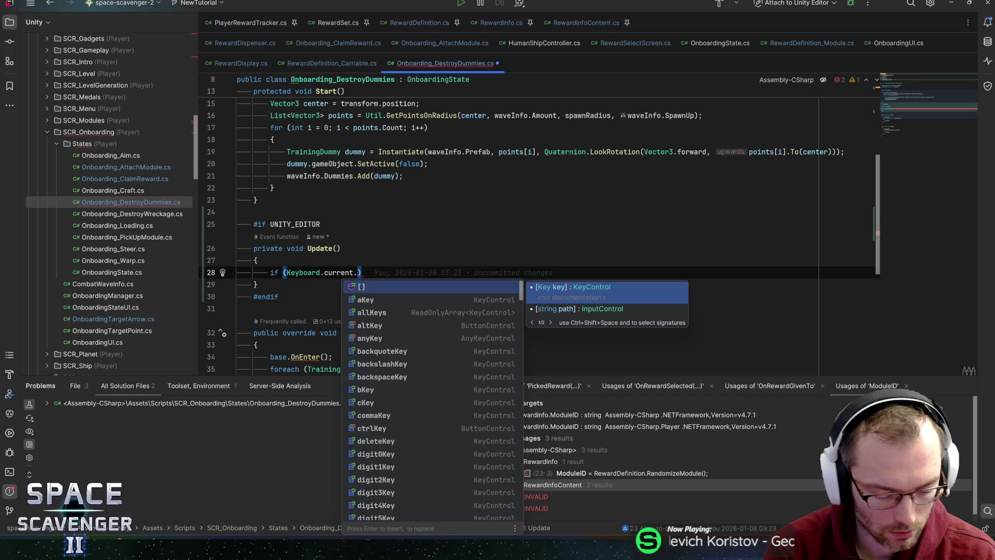
text(tKey.)
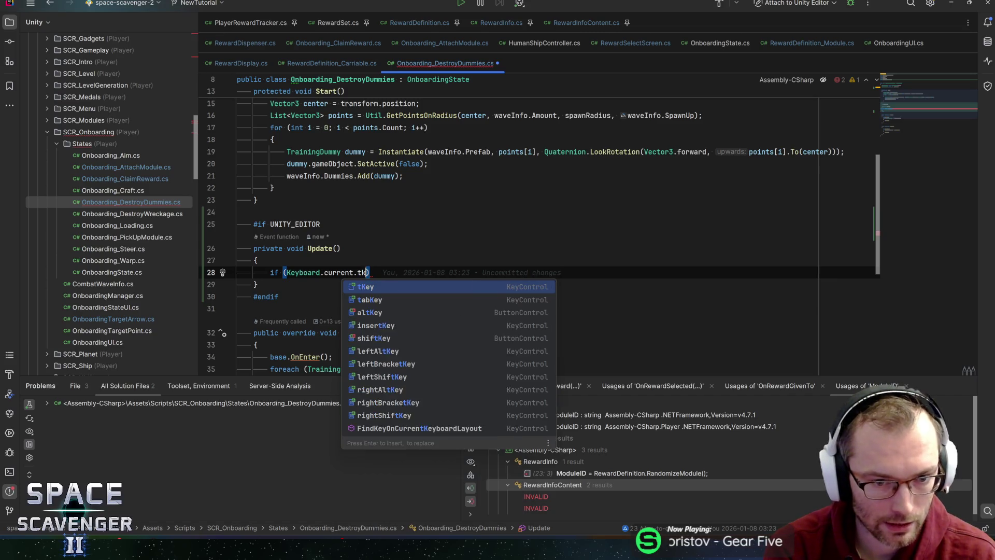
text(wasP)
key(Return)
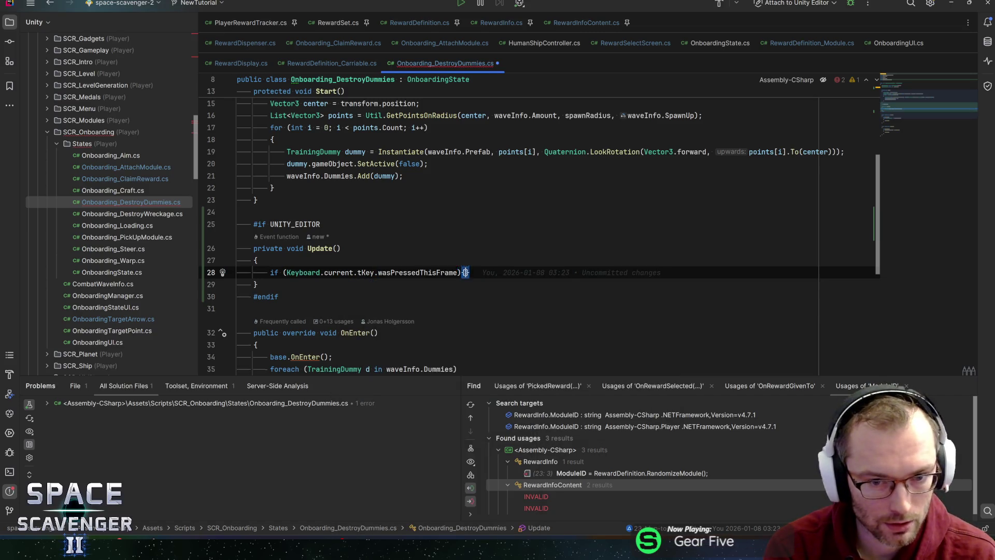
key(ctrl+shift+Return)
text(dumm)
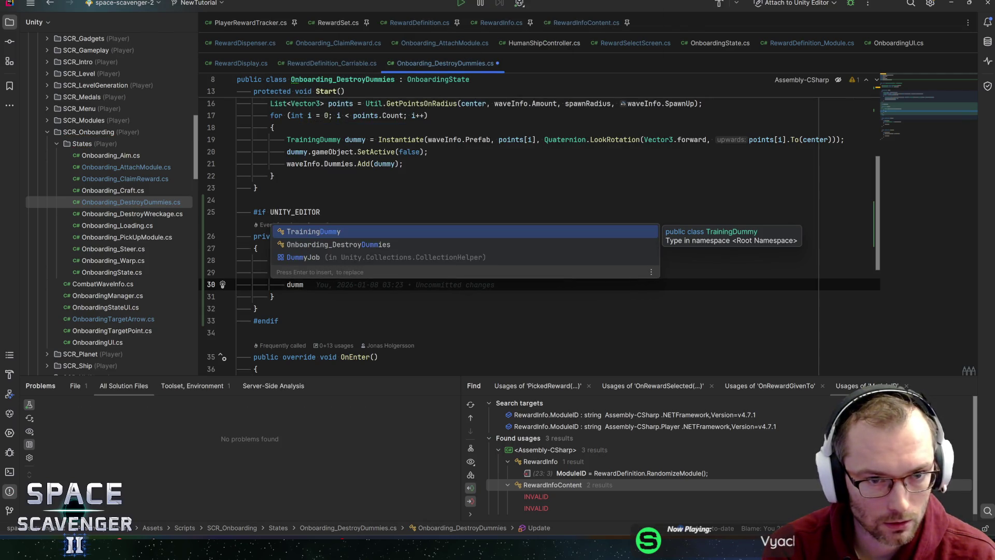
- Add a foreach loop over waveInfo.Dummies with loop variable d
key(BackSpace)
key(BackSpace)
key(BackSpace)
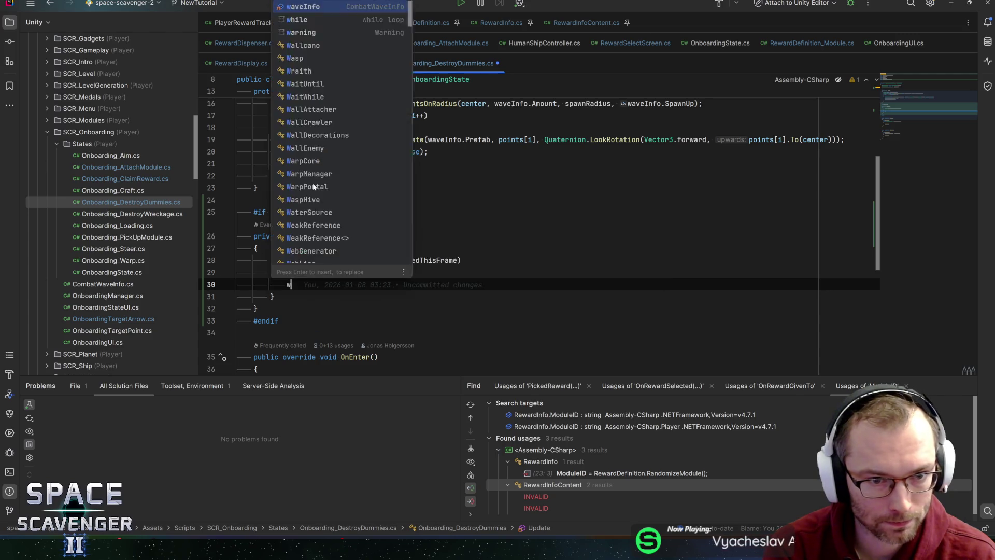
text(wavein)
text(.Dummies.fi)
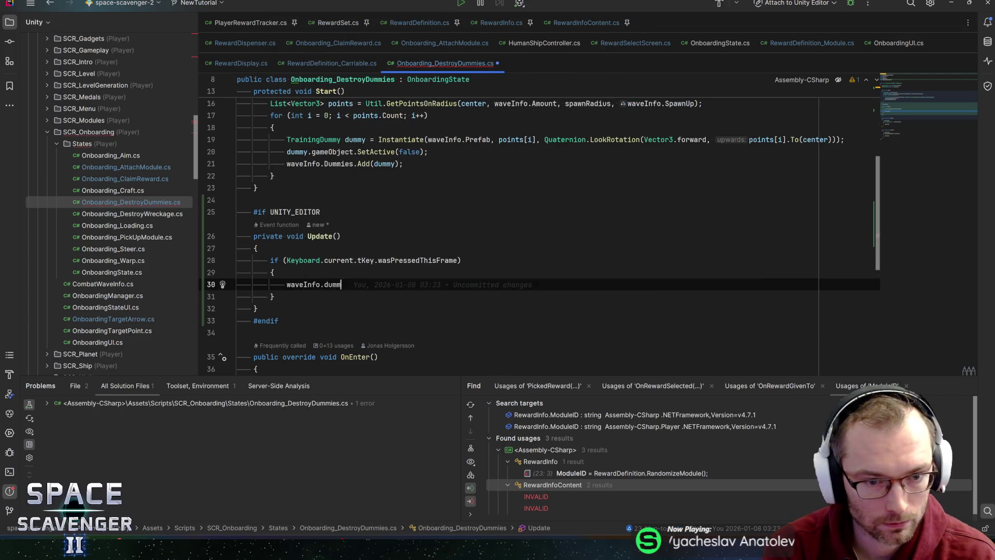
key(BackSpace)
text(ore)
key(Return)
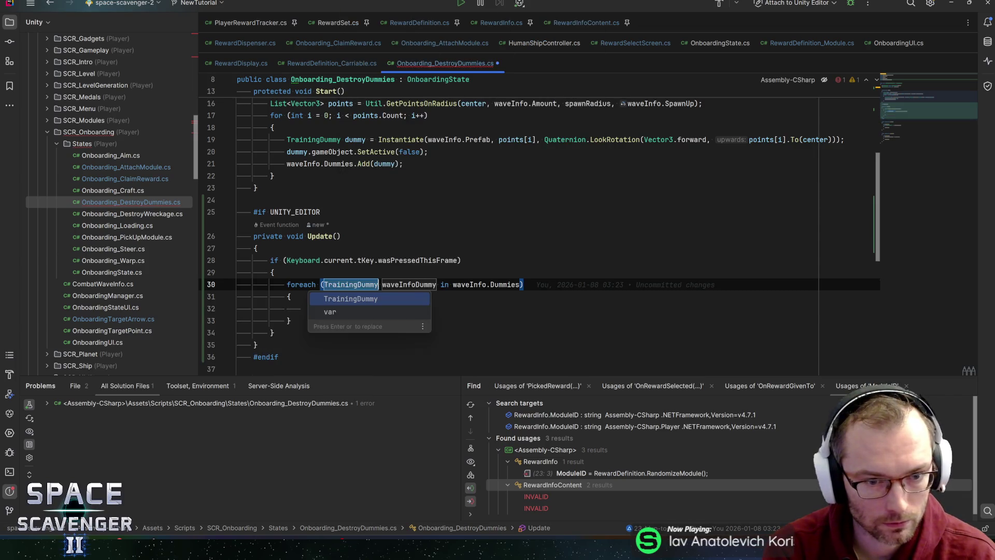
key(Return)
text(d)
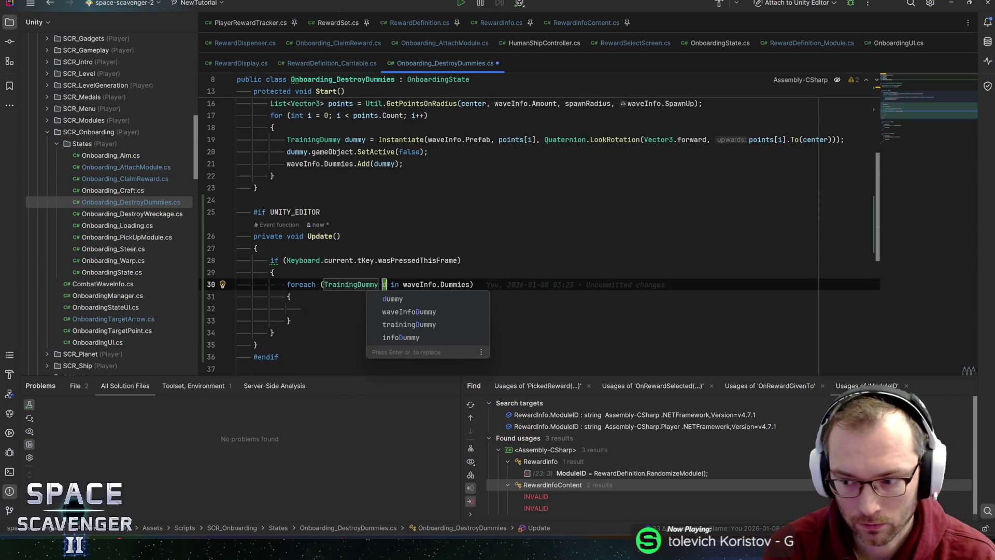
key(Return)
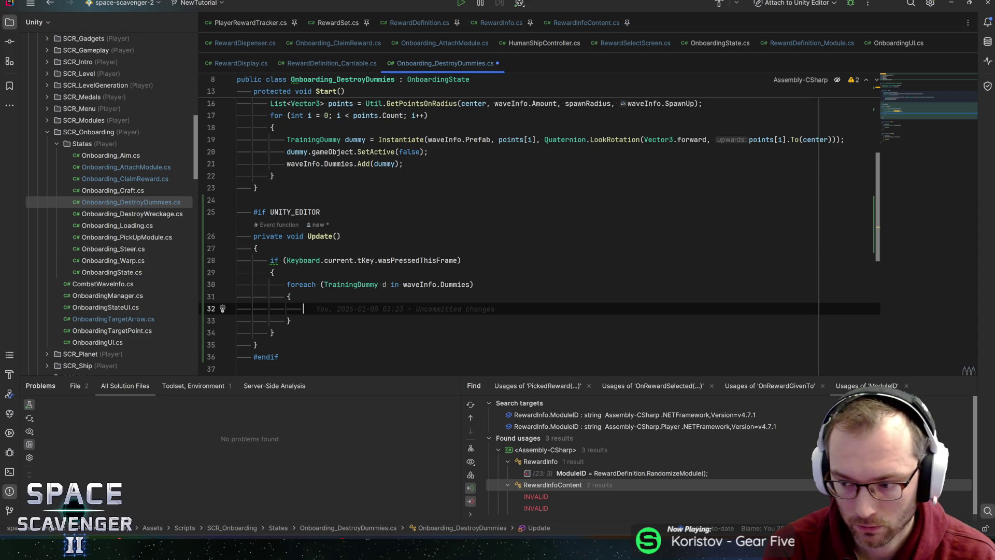
- Add an if (d.TryGetComponent(out Target target)) block, importing RCDamage.Target
text(d.tar)
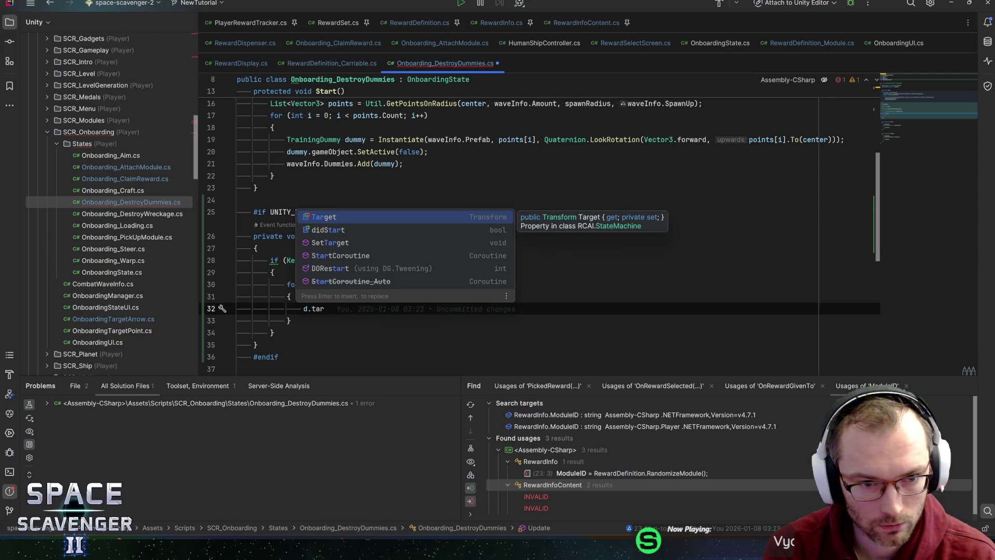
key(BackSpace)
key(BackSpace)
key(BackSpace)
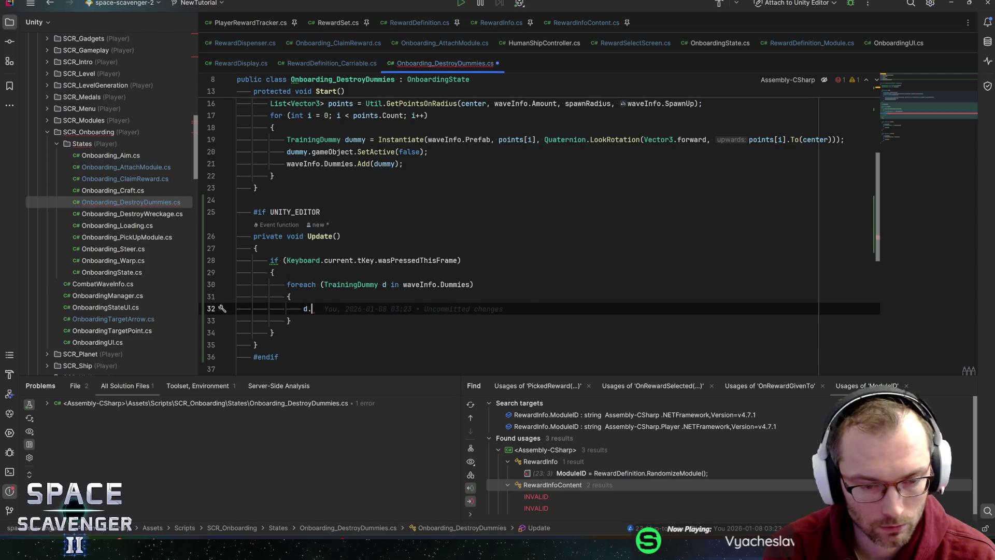
text(GetCompon)
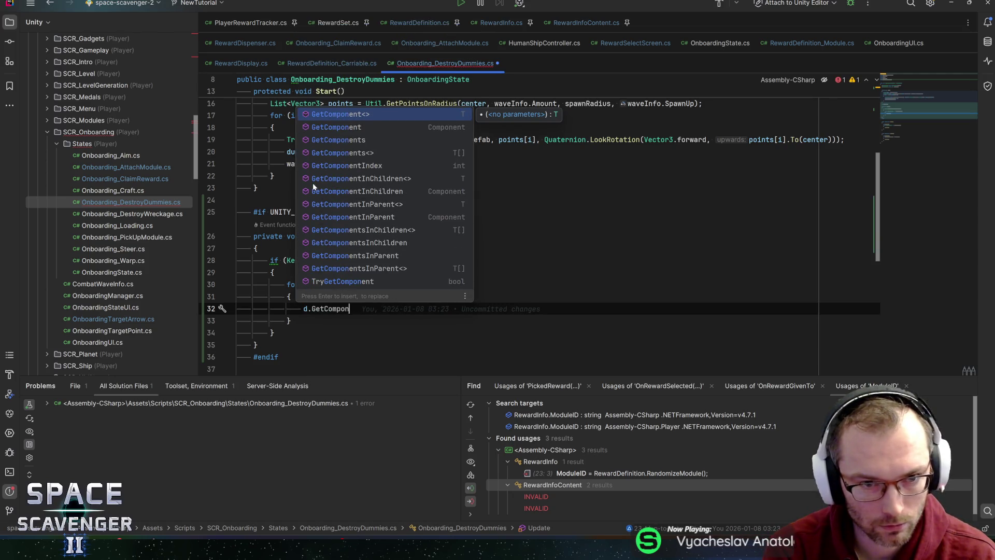
key(BackSpace)
key(BackSpace)
key(BackSpace)
key(BackSpace)
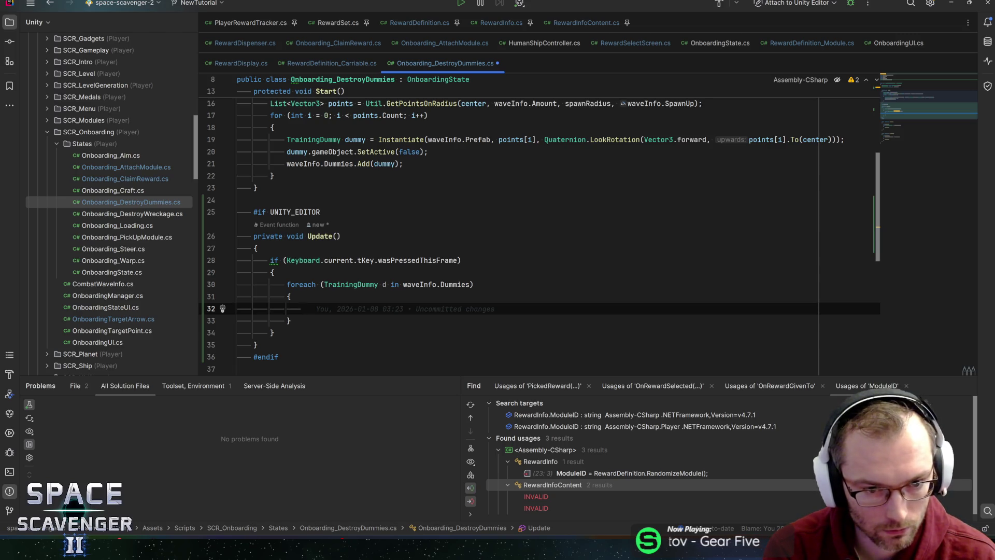
text(if ()
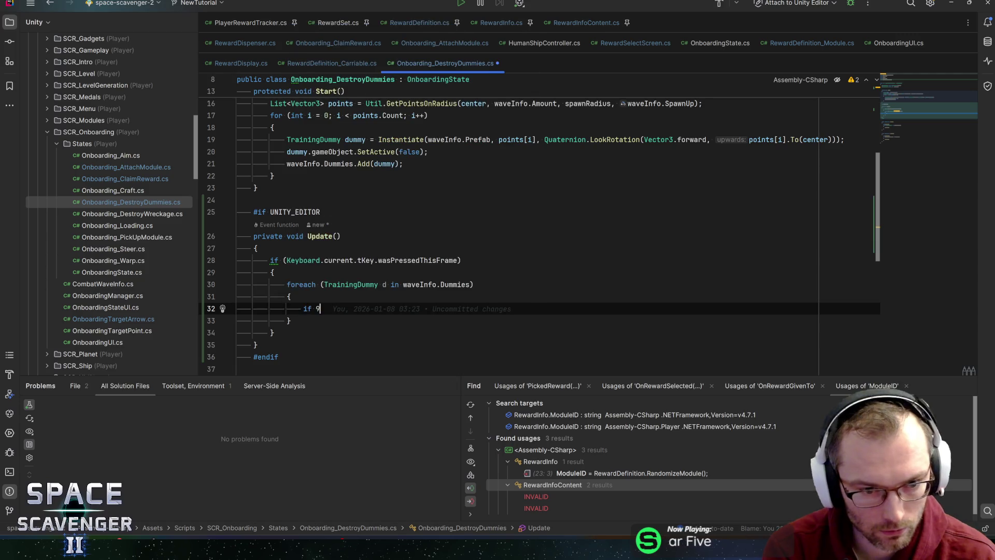
text(d.TryGet)
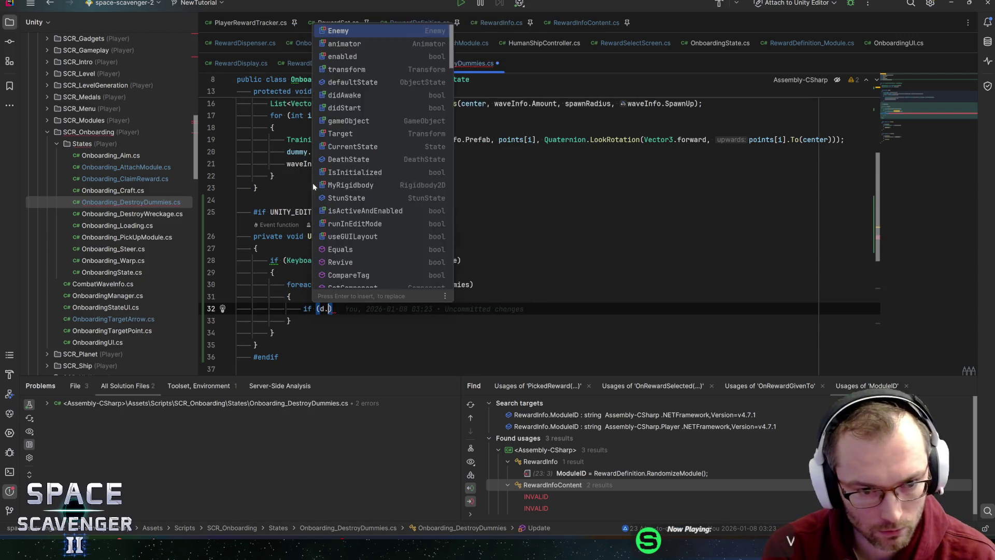
key(Return)
text(out T)
text(arget target))
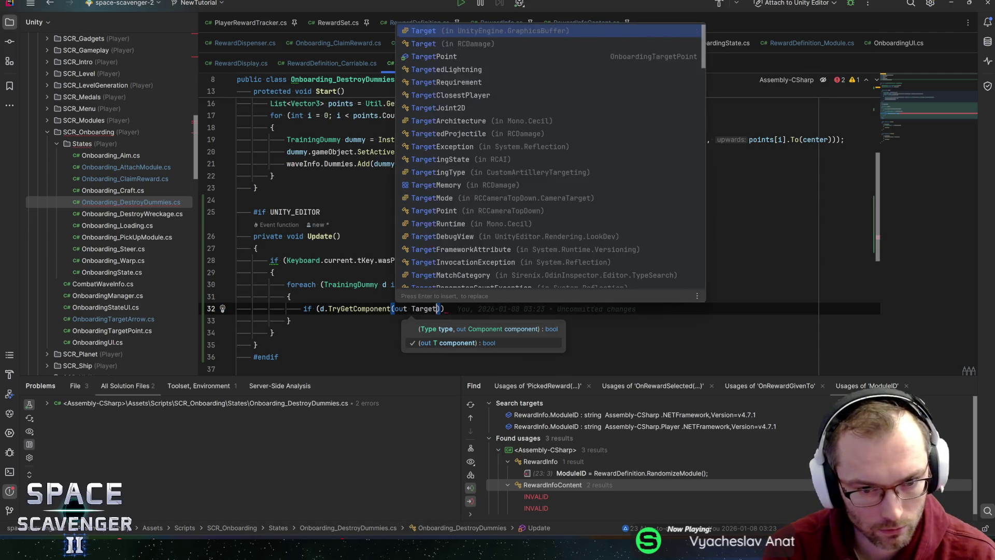
text())
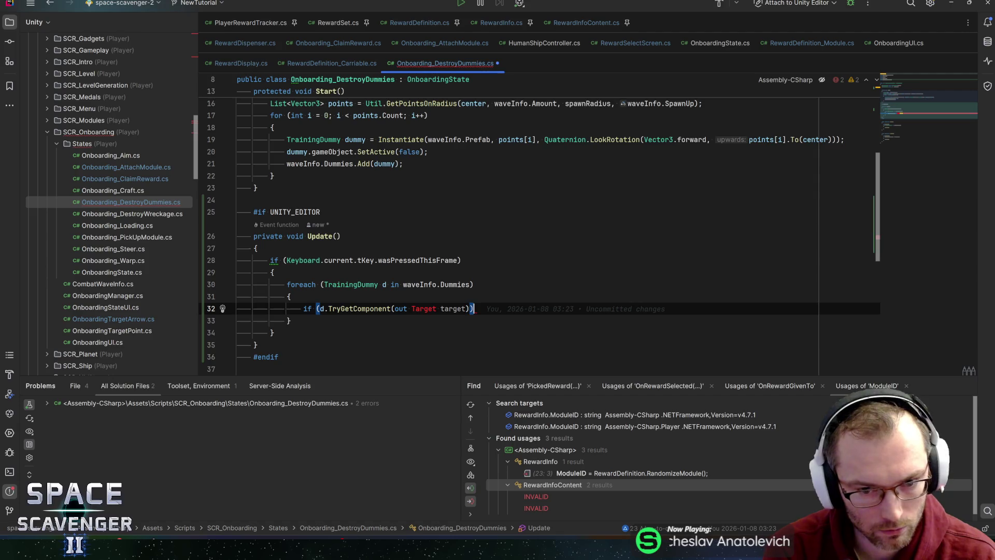
text({)
key(Return)
key(ctrl+period)
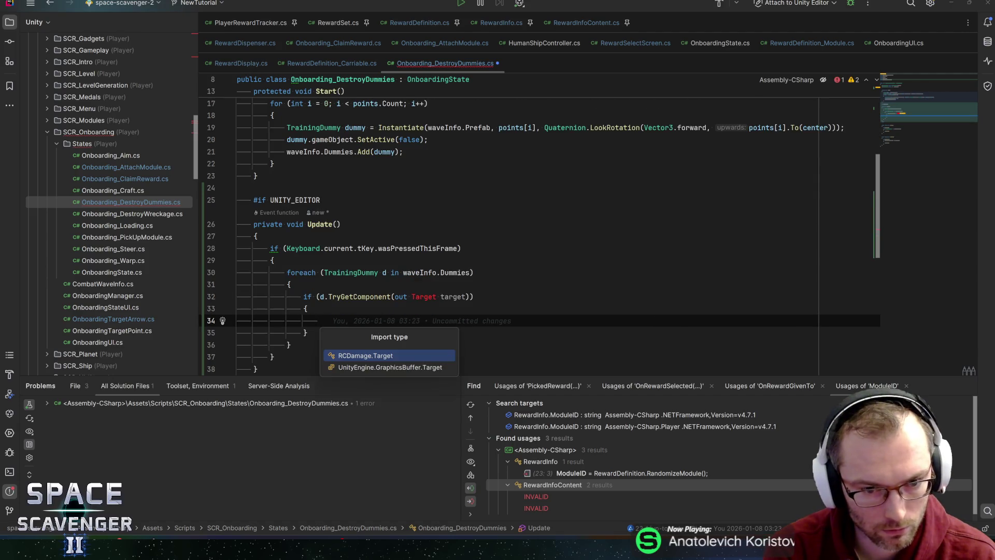
key(Return)
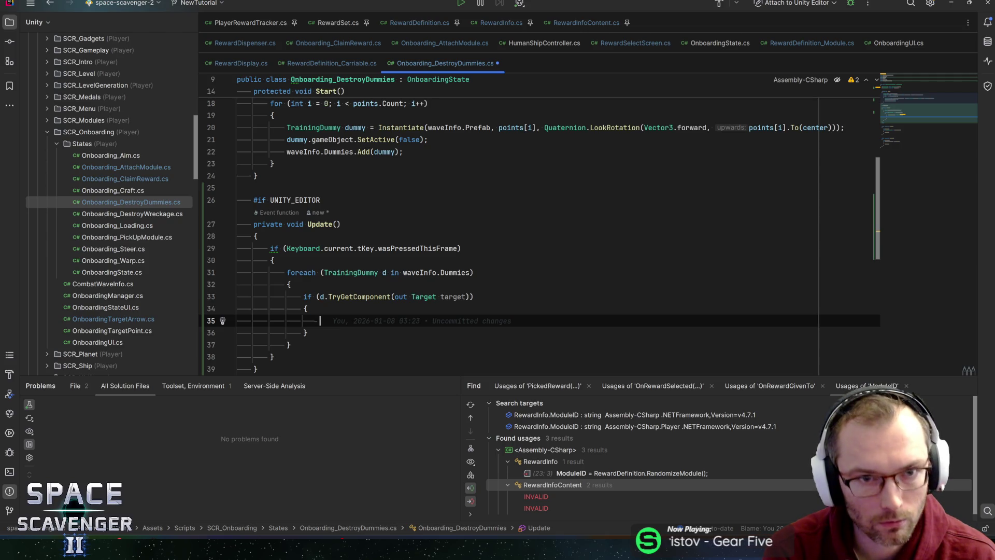
- Call DamageManager.Instance.PureDamage.DealDamageTo(target) inside the block and save the script
text(DamageManager.in)
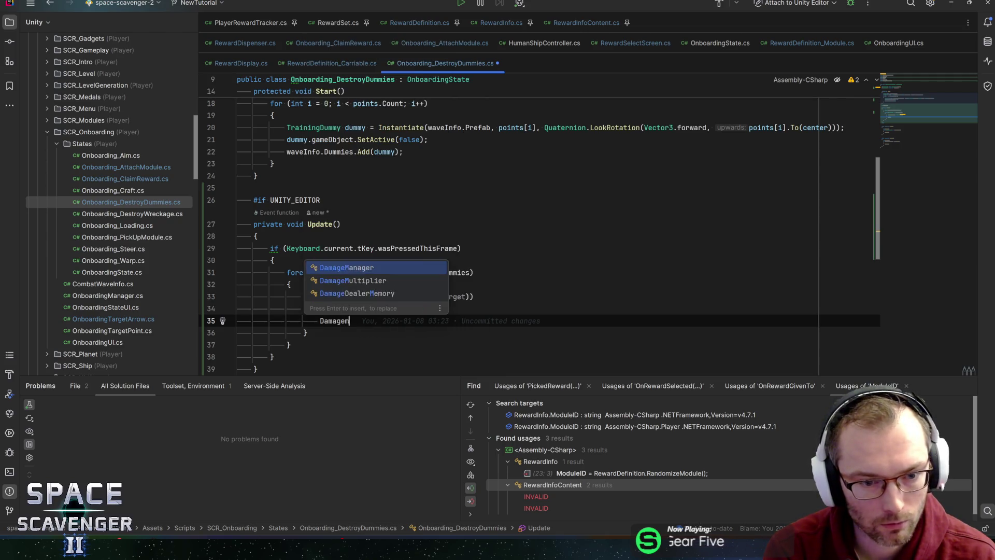
key(Return)
text(.dama)
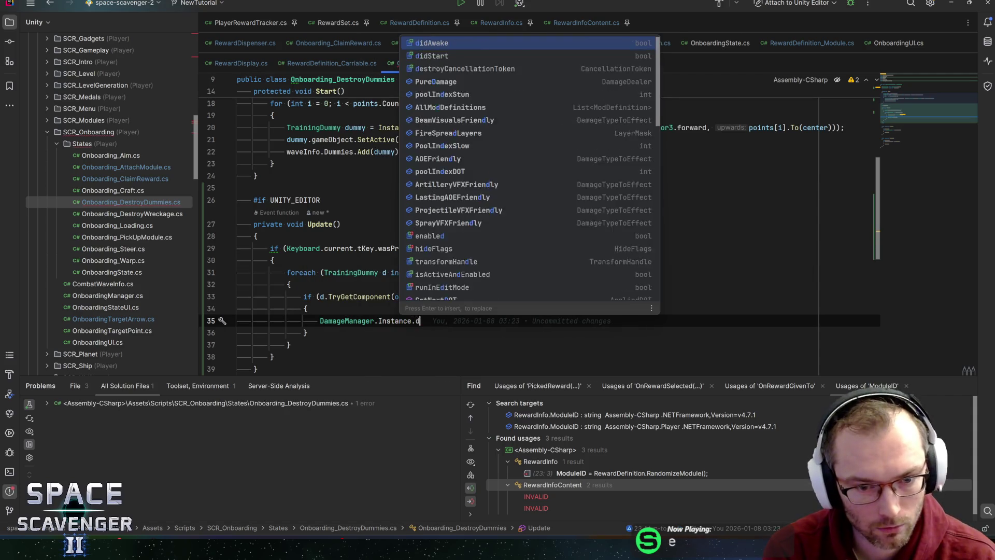
key(Return)
text(.dealda)
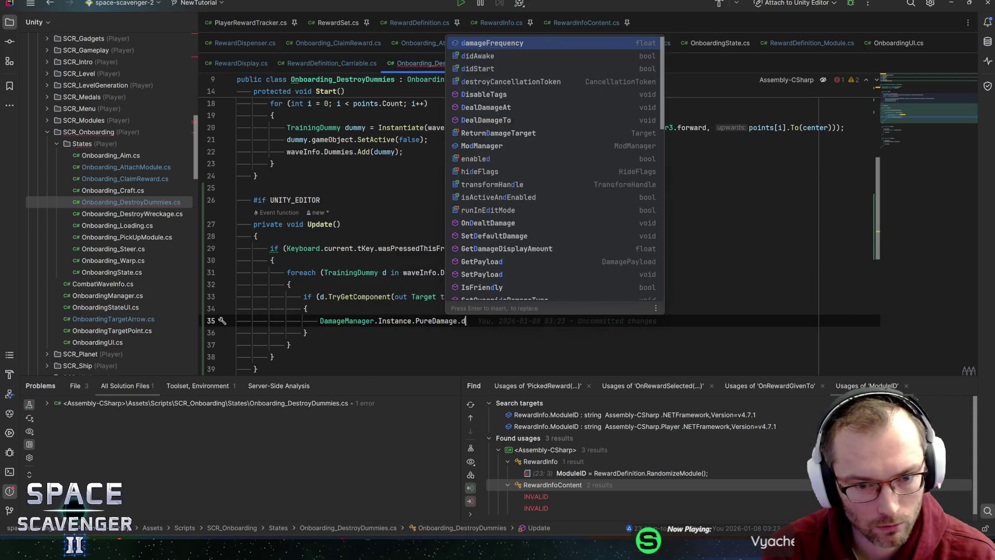
key(Down)
key(Return)
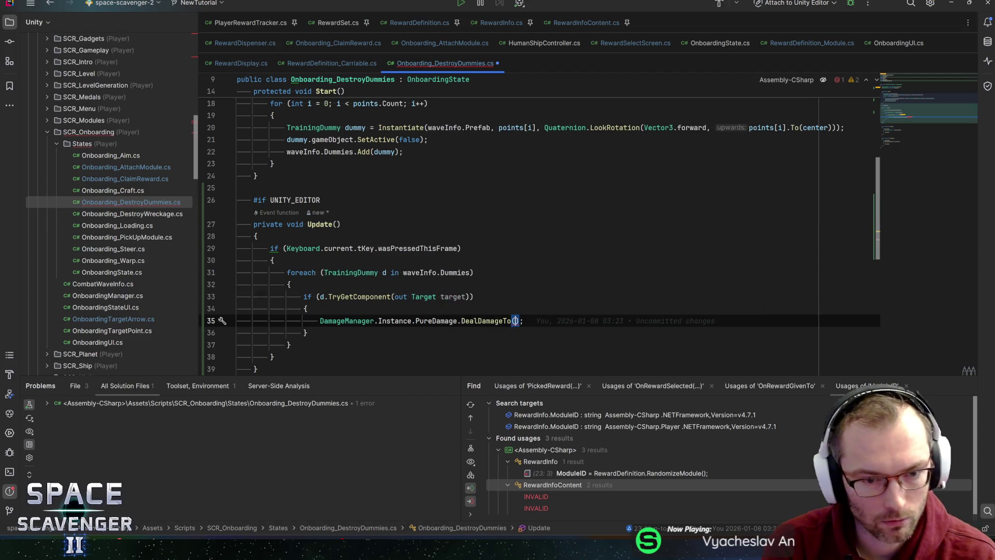
text(target)
key(End)
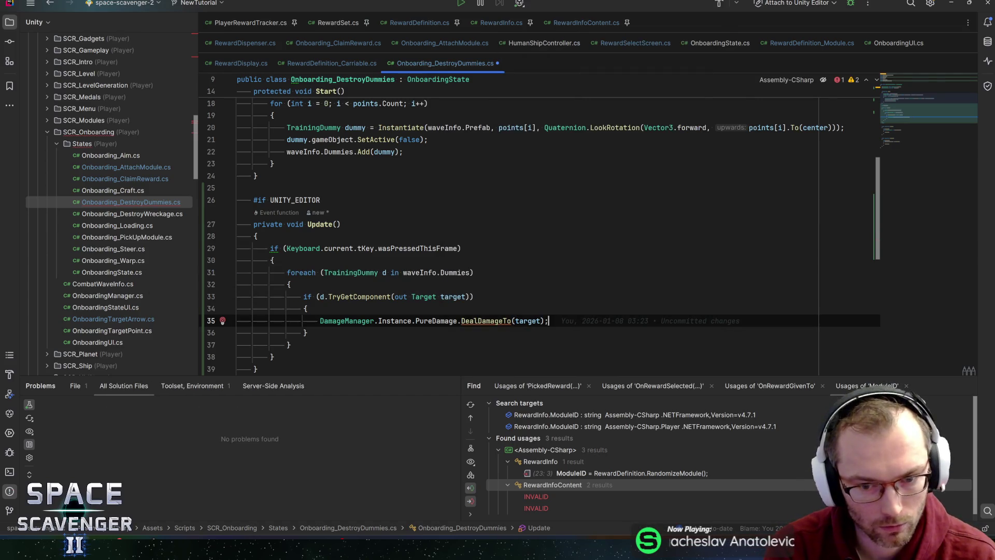
key(ctrl+s)
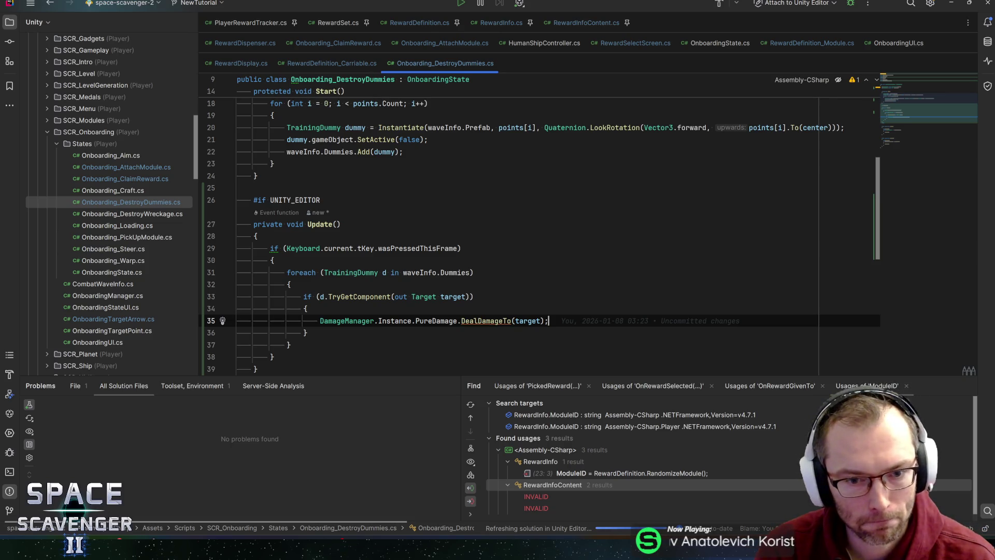
- In Unity's play test, destroy the wreckage, collect Spare Parts, and craft and attach the Rifle
click(272, 260)
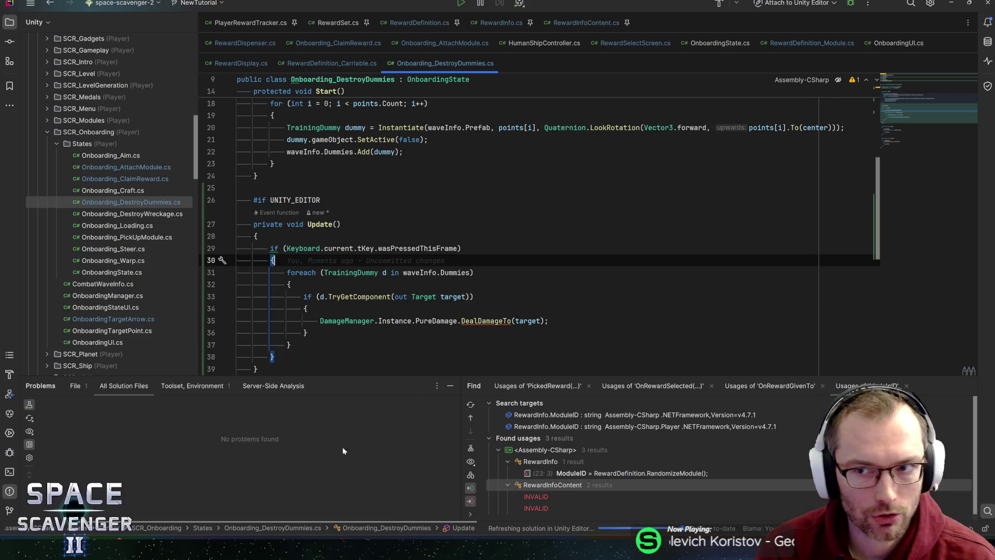
click(110, 538)
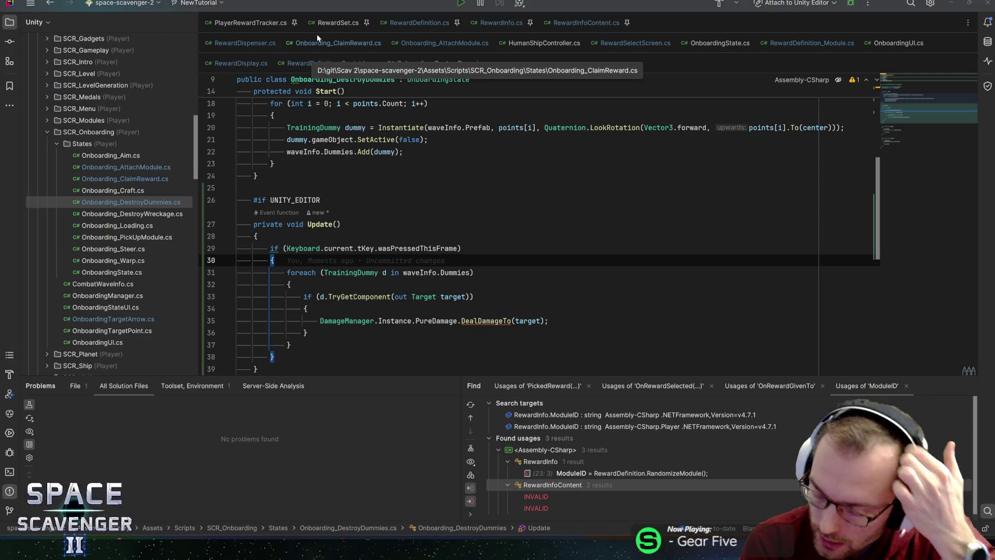
key(alt+Tab)
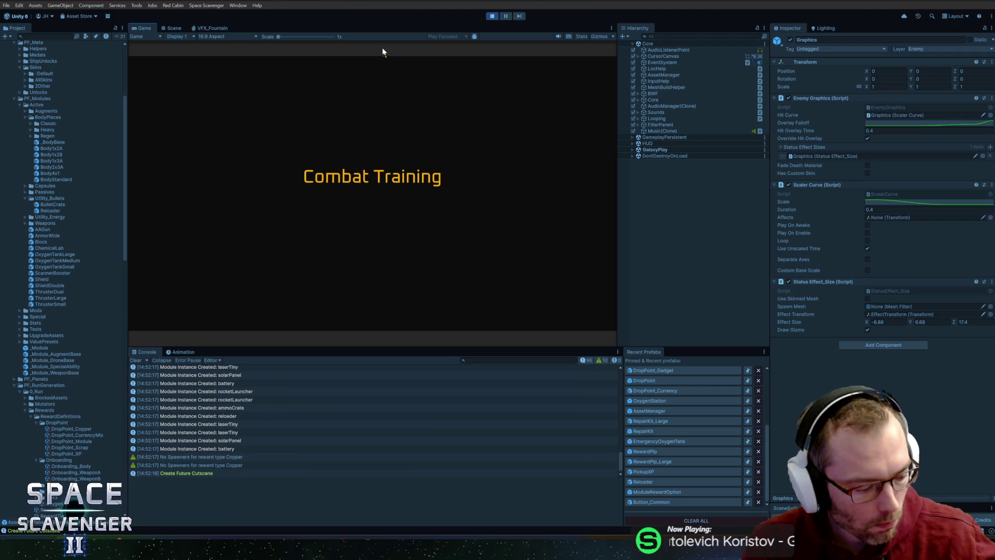
mouse_move(252, 213)
mouse_down()
mouse_move(338, 260)
mouse_move(340, 251)
mouse_move(430, 268)
mouse_up()
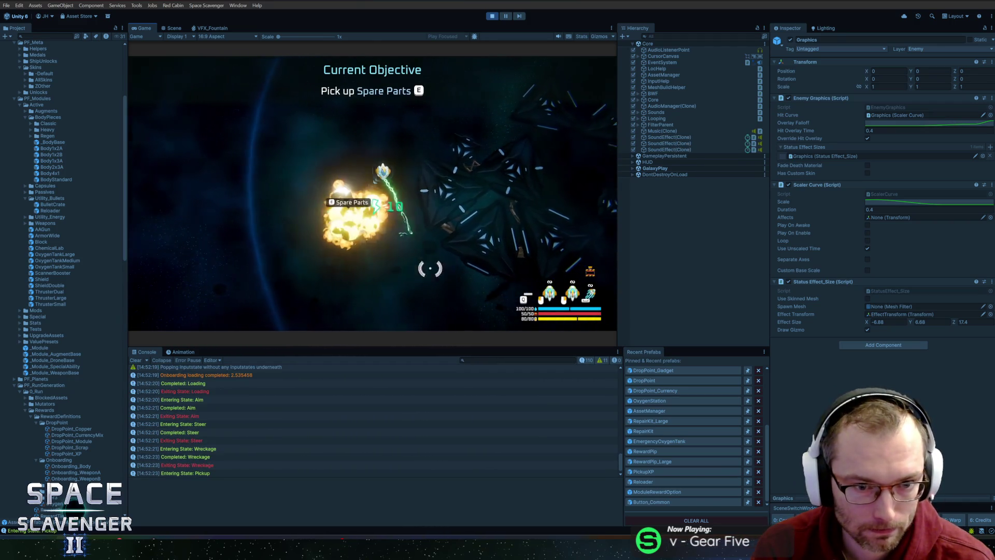
key(e)
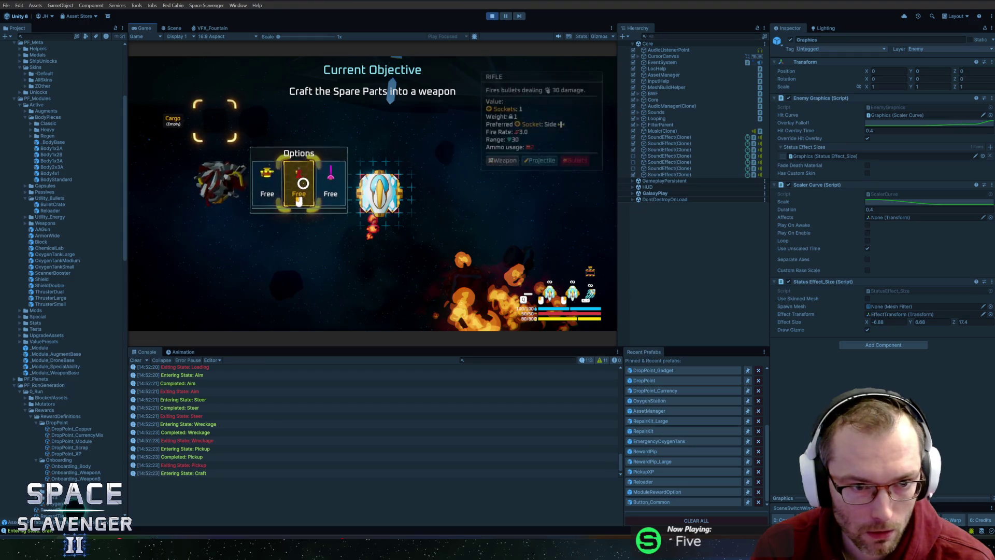
click(299, 201)
click(378, 197)
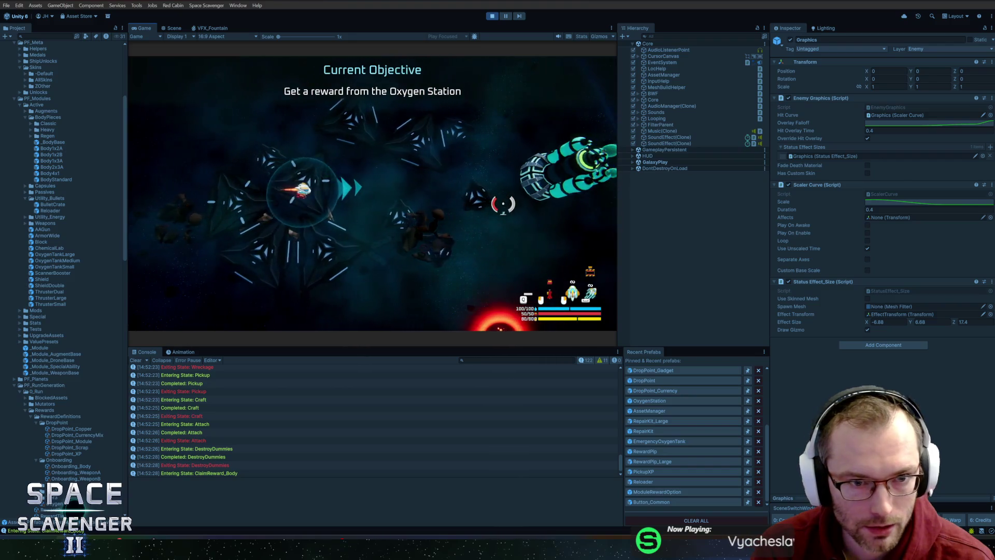
- Fly to the Oxygen Station, claim and attach the body reward, then stop the test
key(d)
key(e)
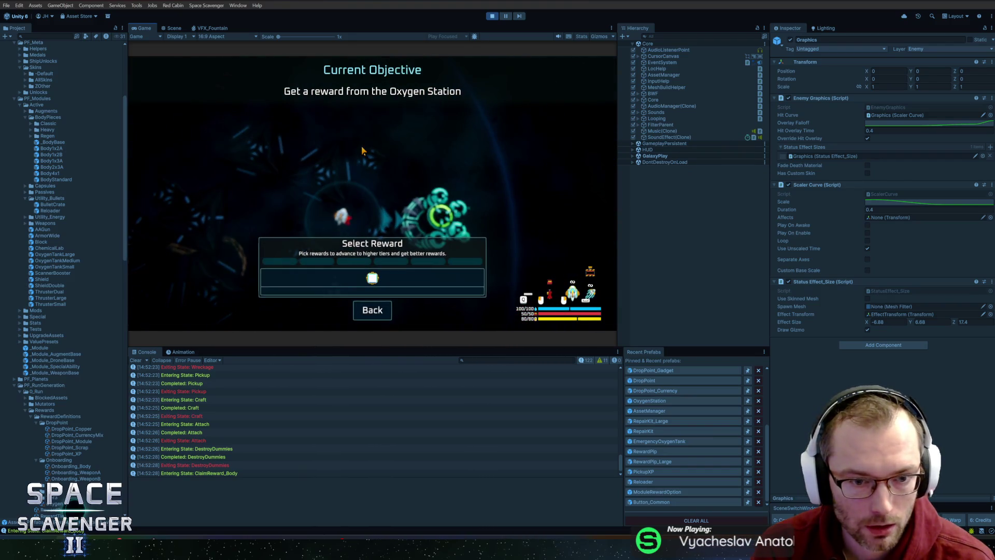
click(389, 284)
mouse_move(427, 158)
mouse_down()
mouse_move(240, 213)
mouse_move(348, 197)
mouse_up()
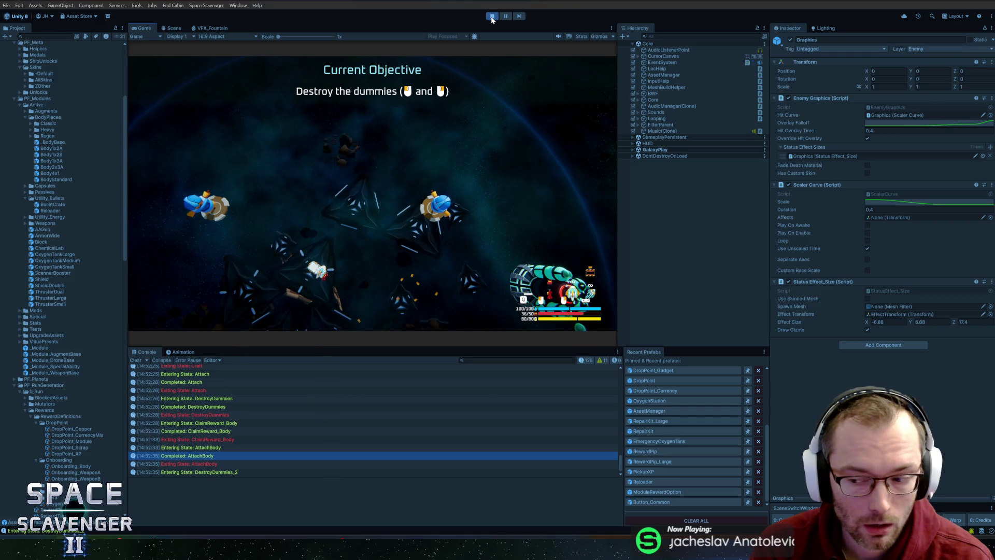
click(493, 17)
key(alt+Tab)
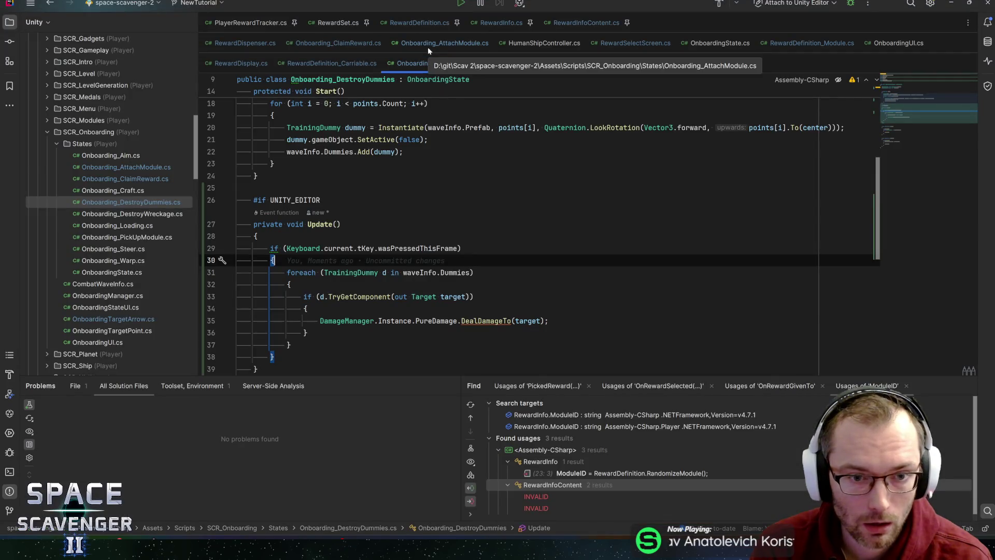
- Remove the indentation before #if UNITY_EDITOR
click(237, 200)
scroll(237, 194, down, 1)
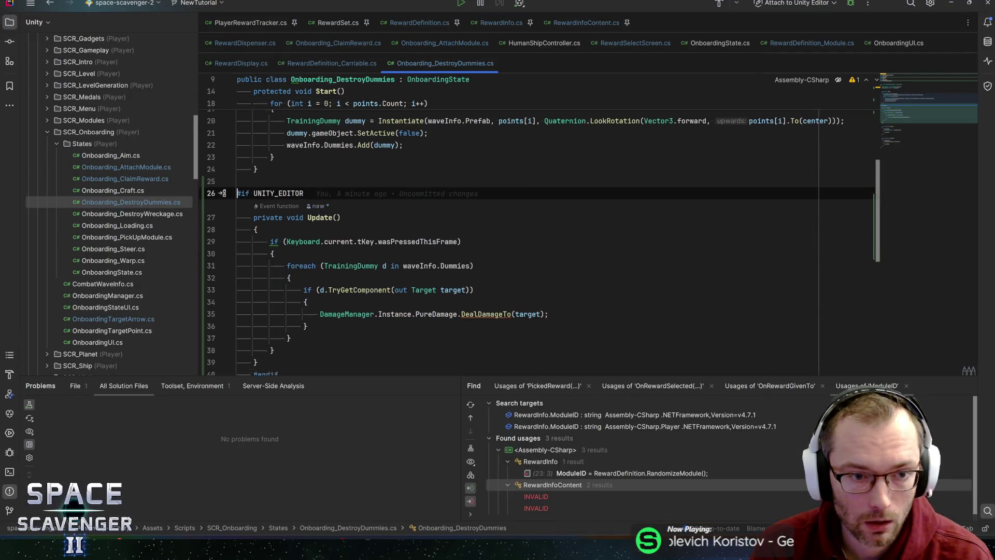
key(ctrl+x)
key(ctrl+v)
- Review the T-key block's TrainingDummy, waveInfo and Dummies references, then return to Unity
click(255, 235)
scroll(519, 233, down, 3)
click(273, 223)
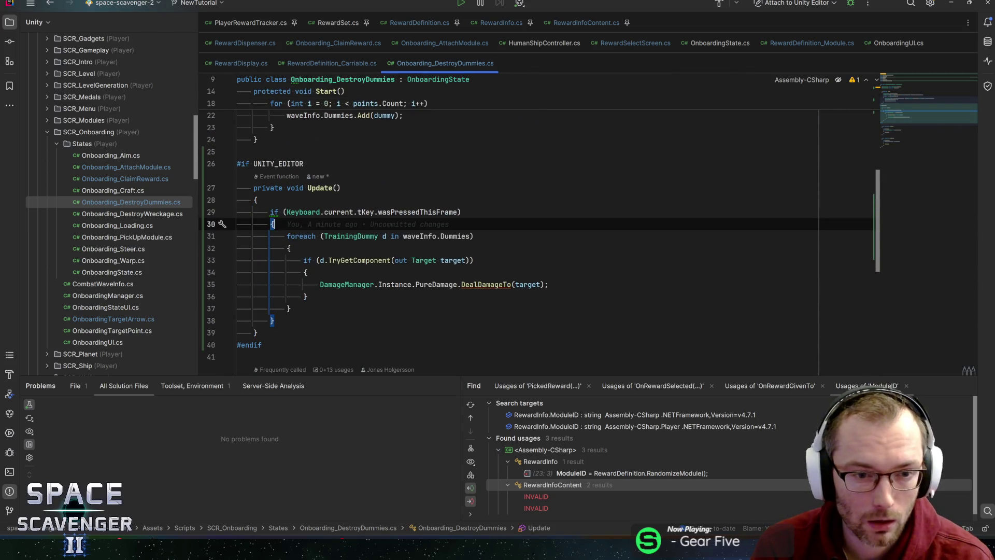
click(358, 235)
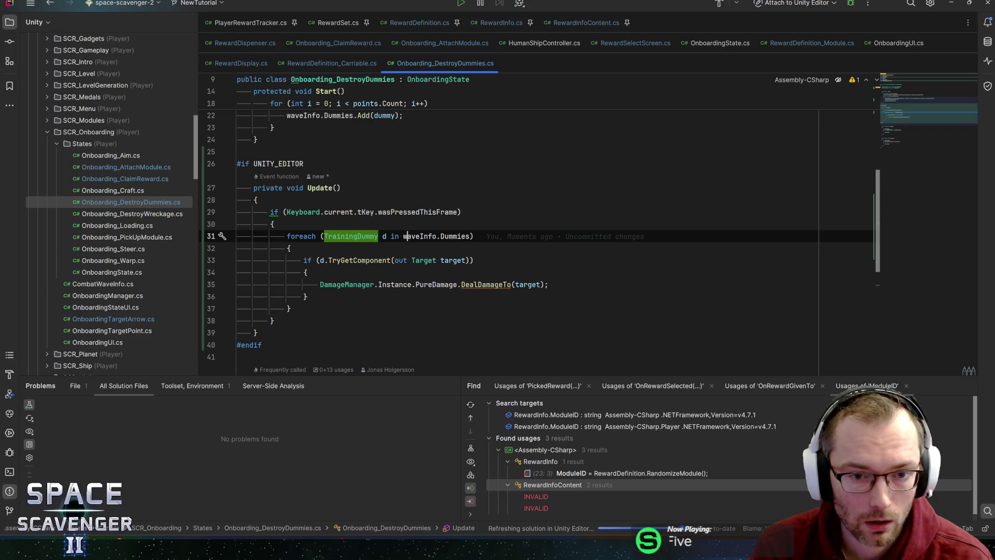
click(453, 236)
mouse_move(453, 236)
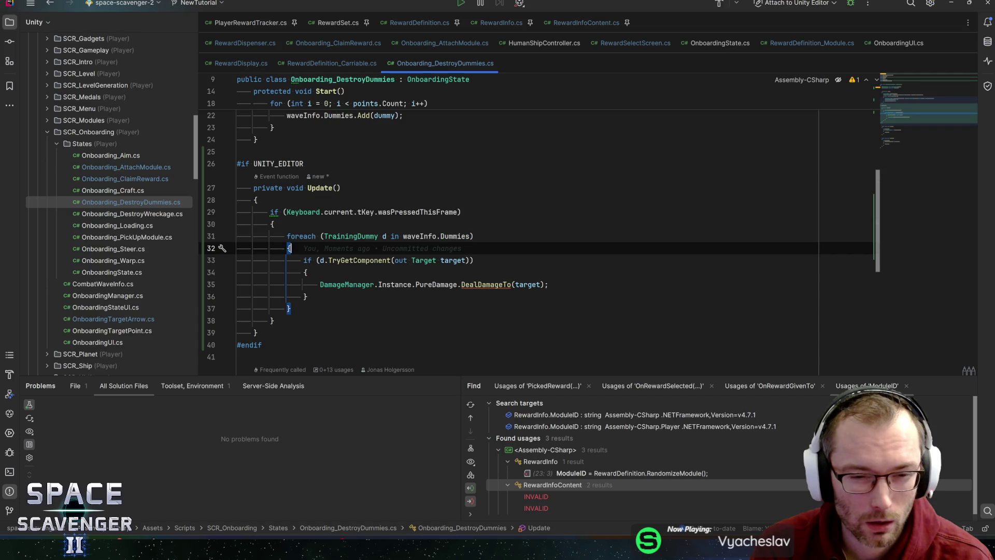
click(421, 236)
key(alt+Tab)
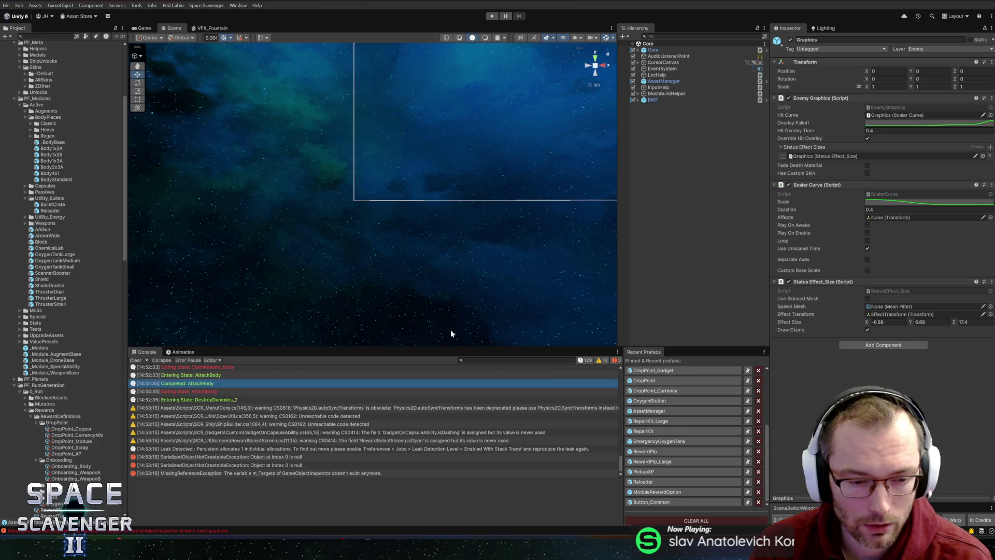
- Open the Onboarding prefab and review its ClaimReward and DestroyDummies states
scroll(724, 359, up, 5)
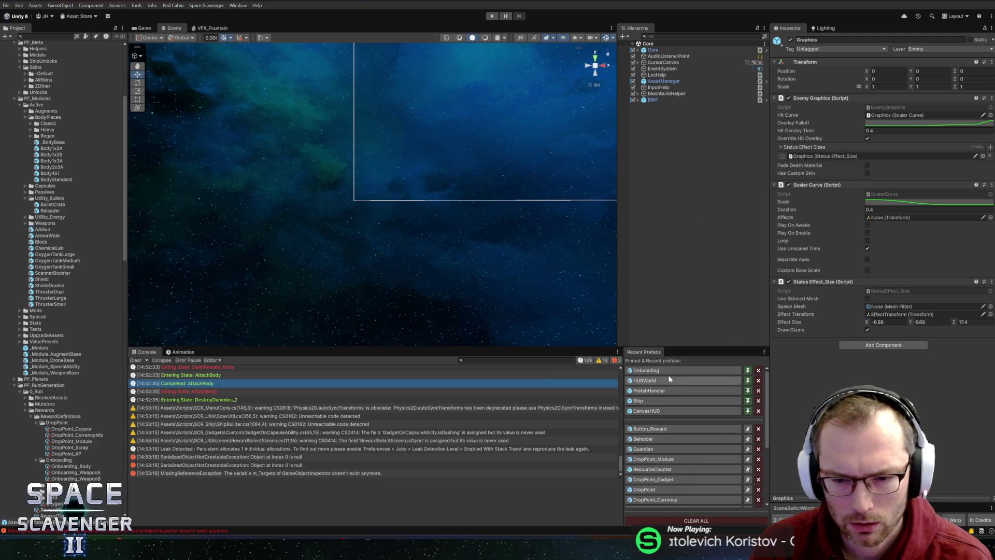
double_click(673, 370)
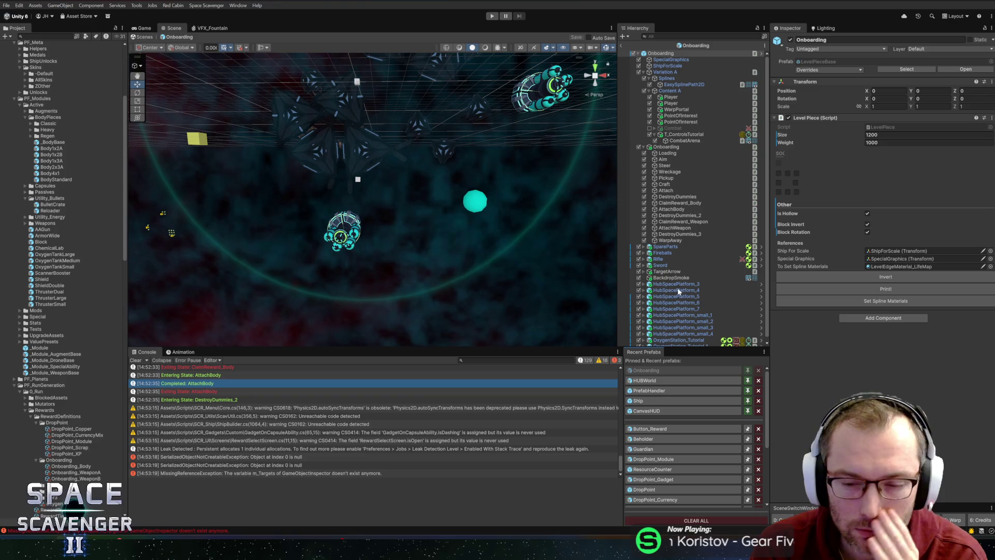
click(677, 221)
click(675, 215)
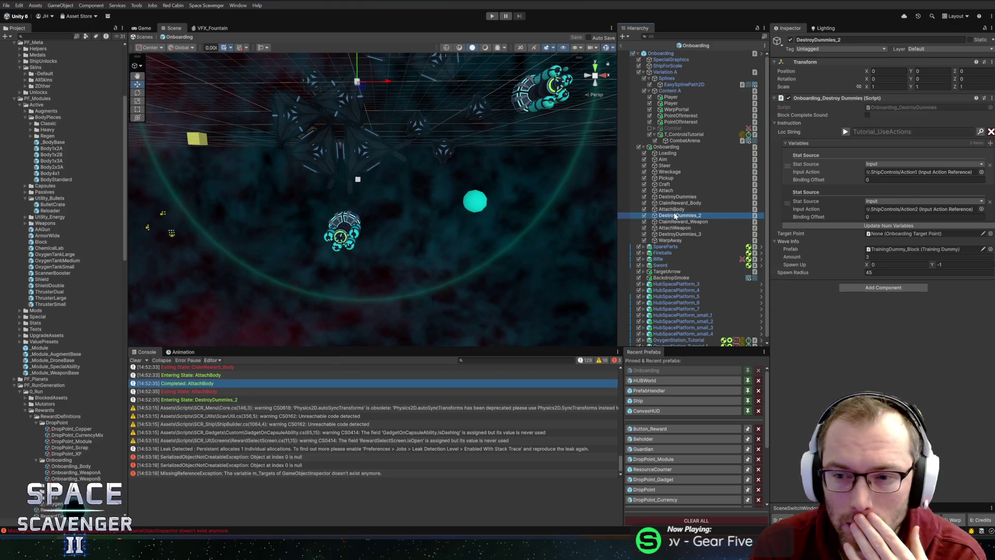
click(677, 203)
click(676, 197)
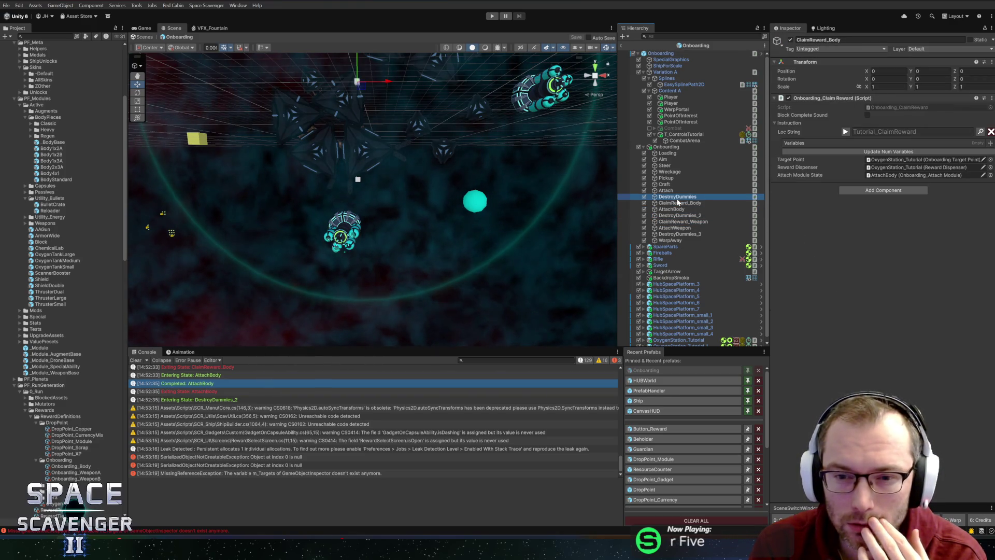
- Locate the dummy prefabs each wave spawns and open TrainingDummy_Block for editing
click(869, 250)
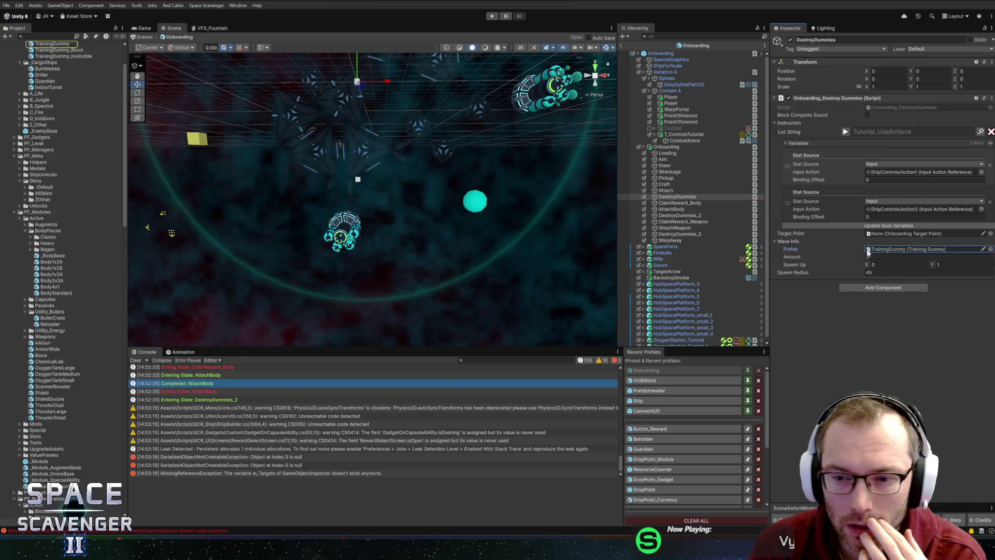
click(676, 216)
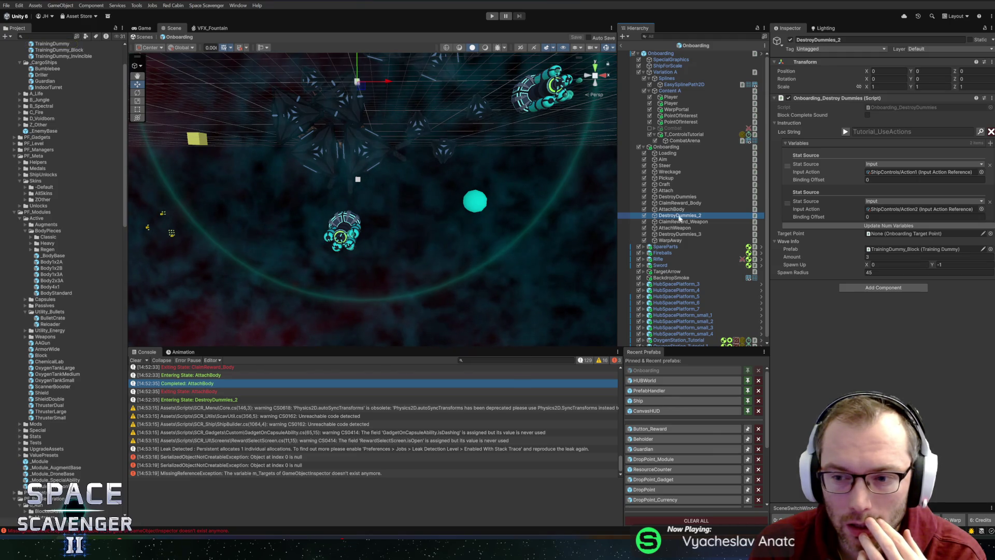
click(885, 249)
click(43, 51)
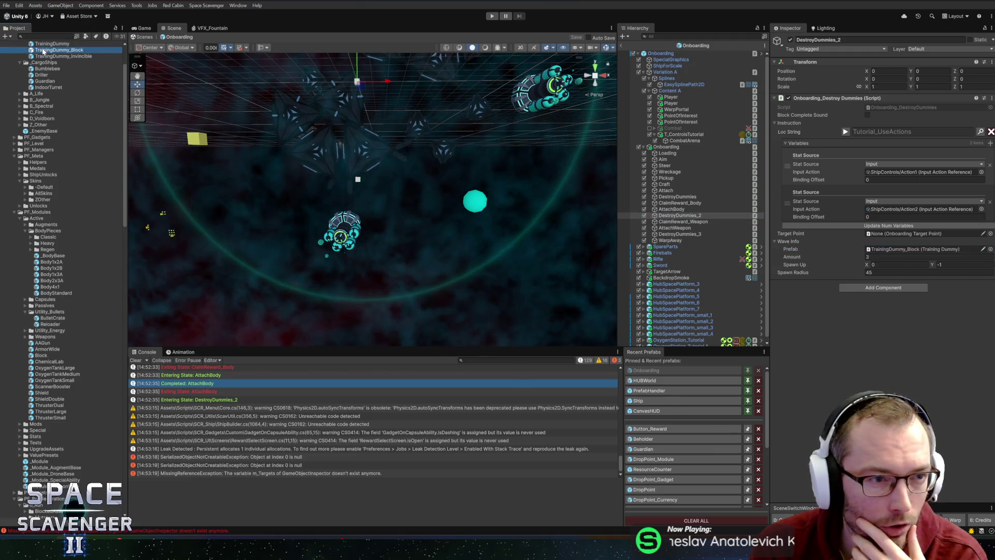
double_click(43, 50)
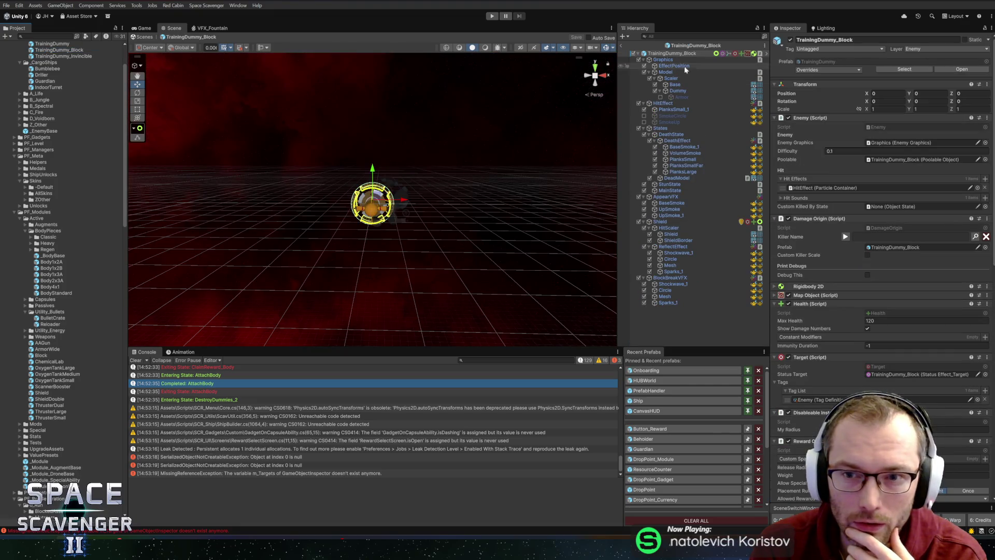
scroll(869, 205, down, 3)
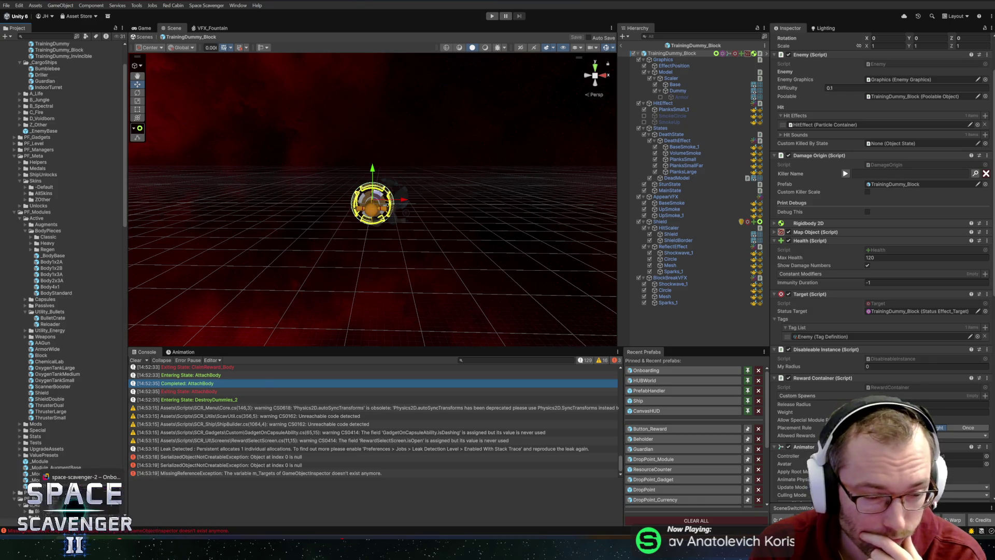
key(alt+Tab)
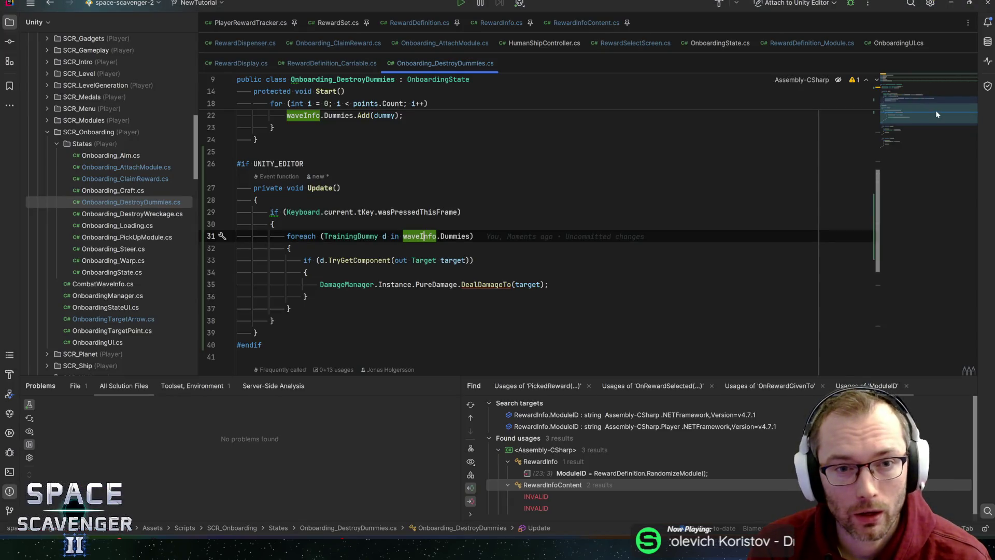
- Put a breakpoint on the Keyboard.current check at line 29, then exit prefab mode and stop the game in Unity
click(339, 212)
key(F9)
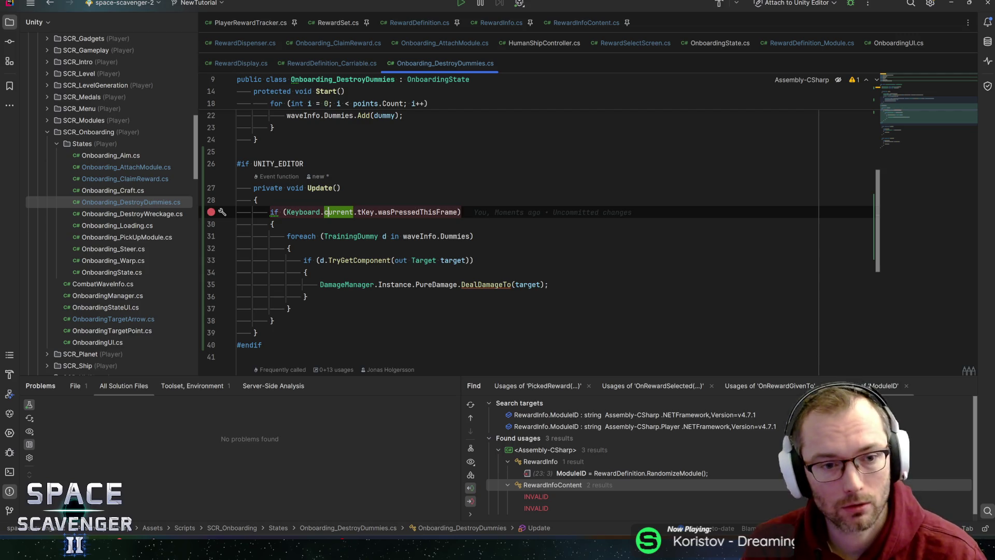
click(327, 235)
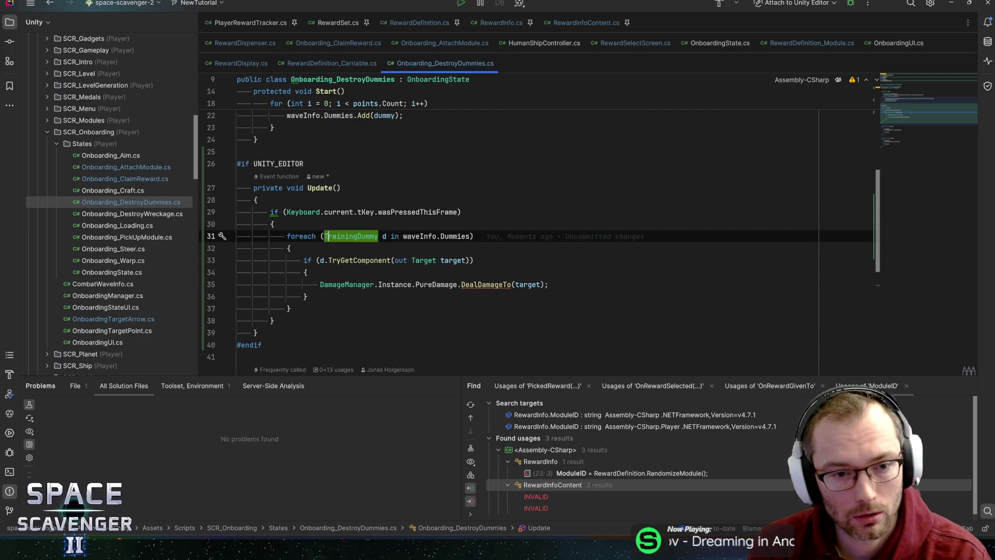
key(alt+Tab)
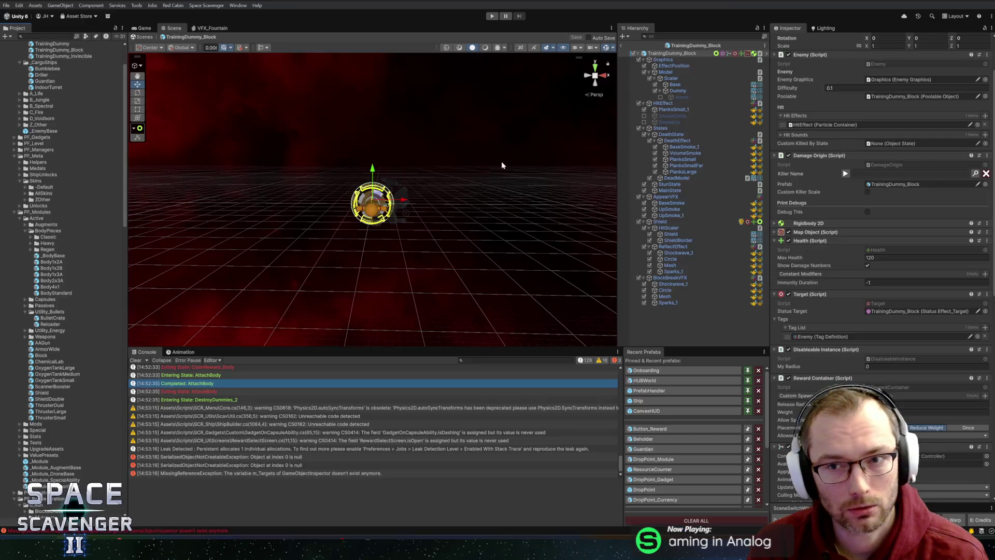
click(621, 43)
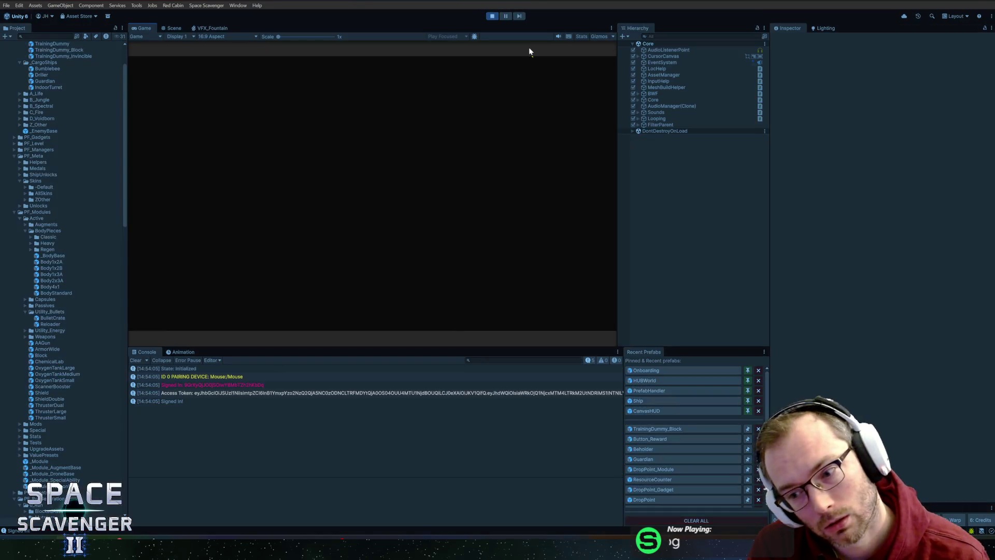
key(ctrl+p)
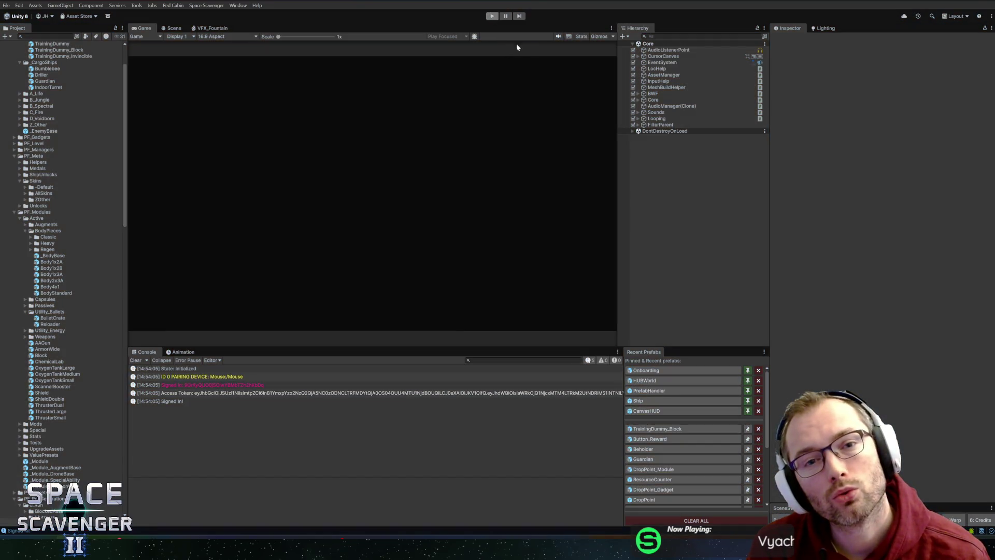
key(alt+Tab)
- Breakpoint the dummies loop and inspect the base OnEnter implementation in OnboardingState
click(473, 236)
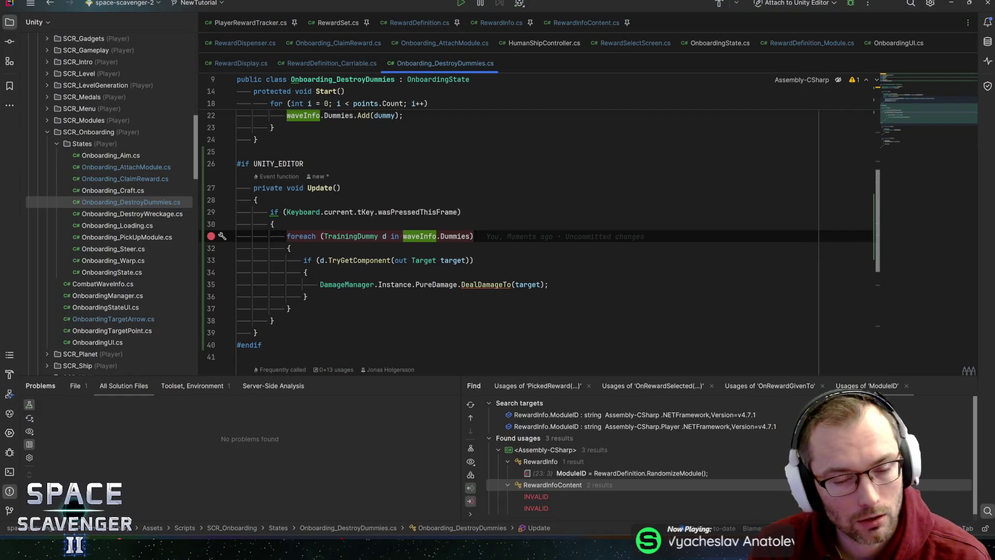
click(339, 212)
scroll(518, 222, up, 4)
scroll(518, 223, down, 7)
scroll(519, 223, down, 2)
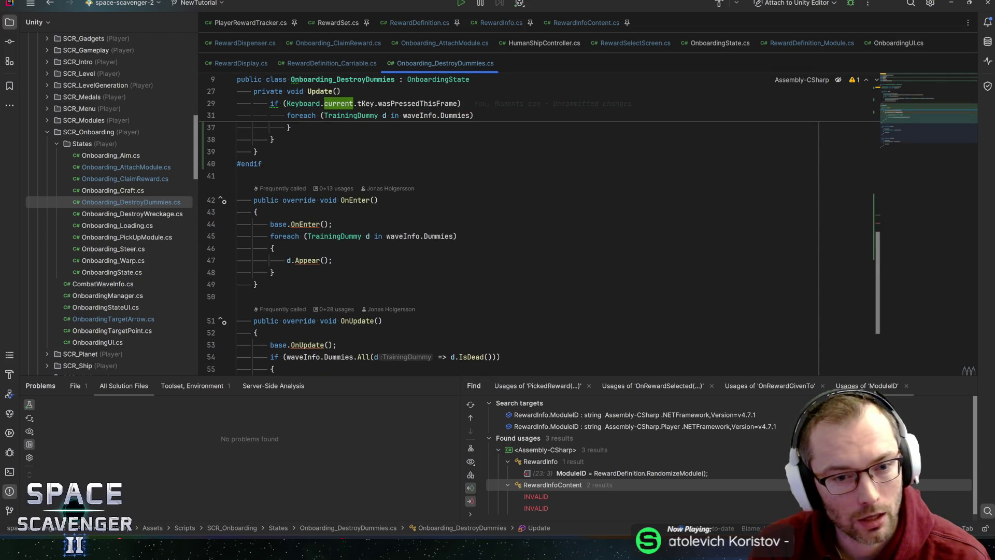
scroll(518, 223, down, 1)
scroll(519, 223, up, 4)
ctrl+click(305, 337)
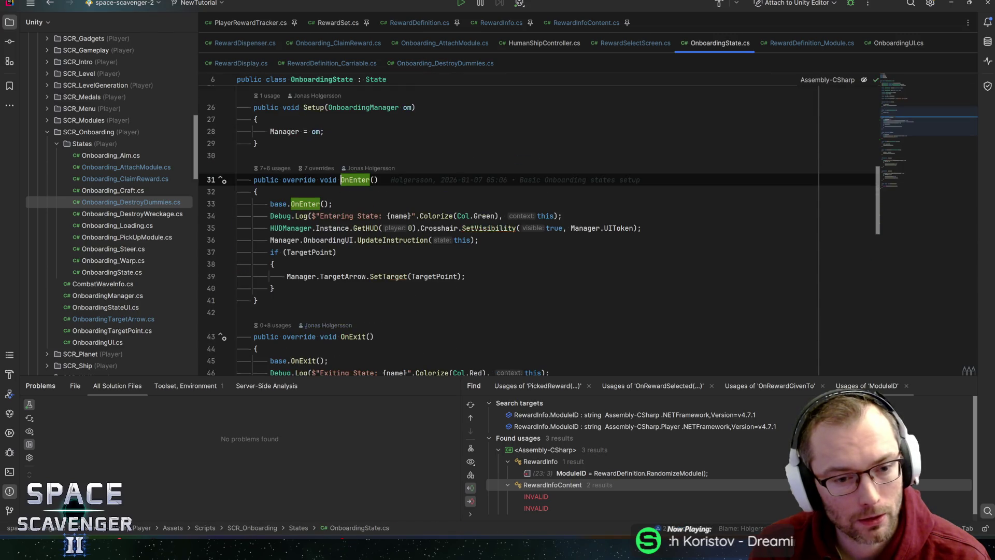
key(ctrl+alt+Left)
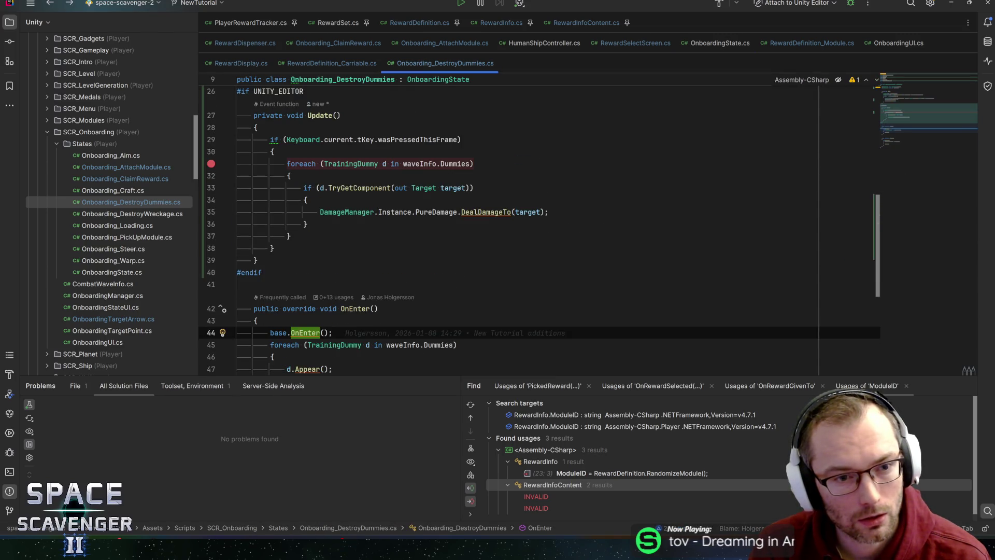
key(alt+Tab)
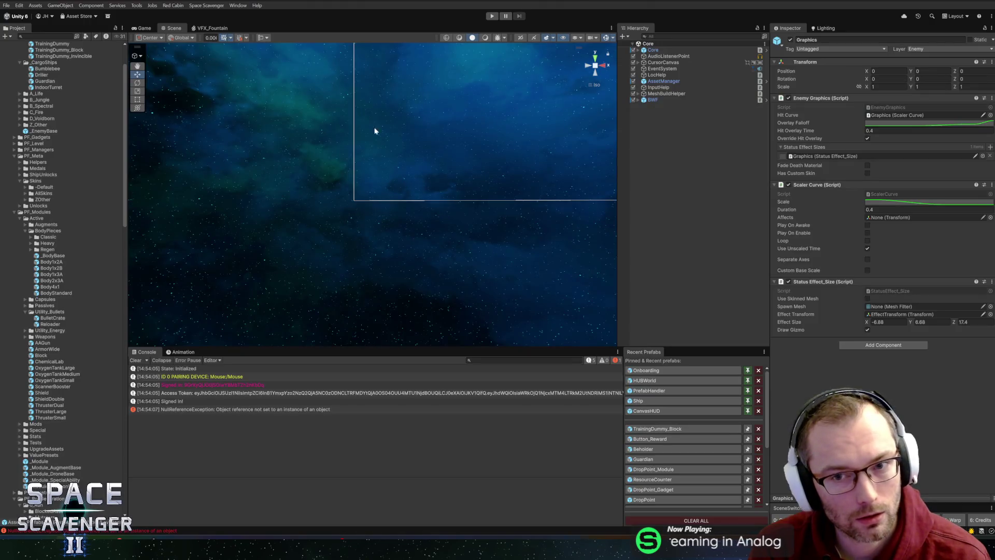
- Enter Play mode, search the Hierarchy for dummies, and inspect the DestroyDummies_2 state
click(491, 16)
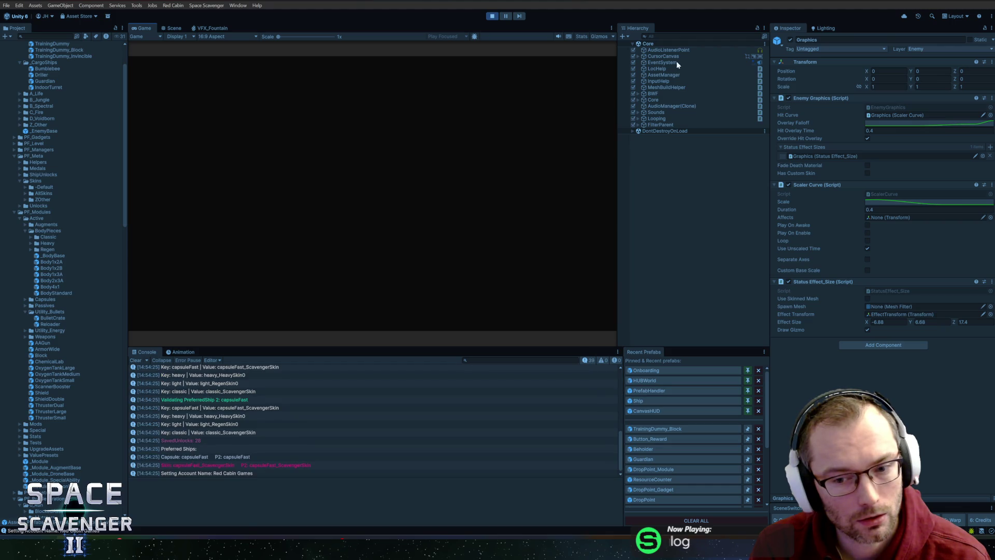
click(687, 35)
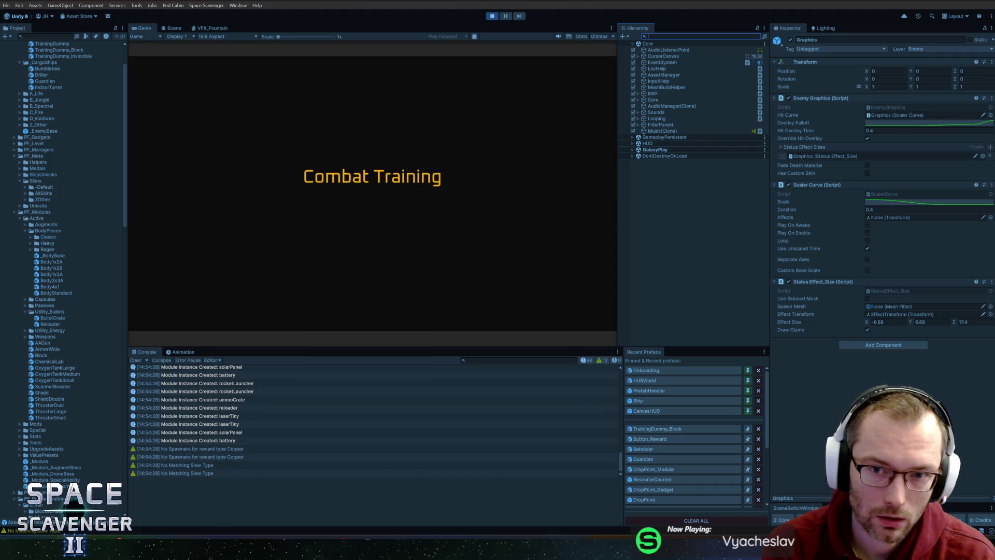
text(dummi)
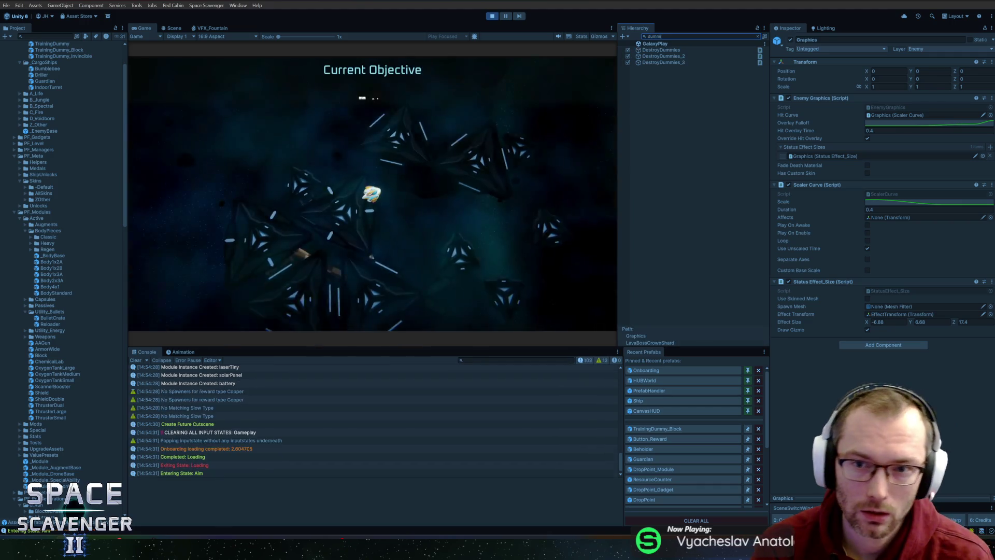
click(673, 56)
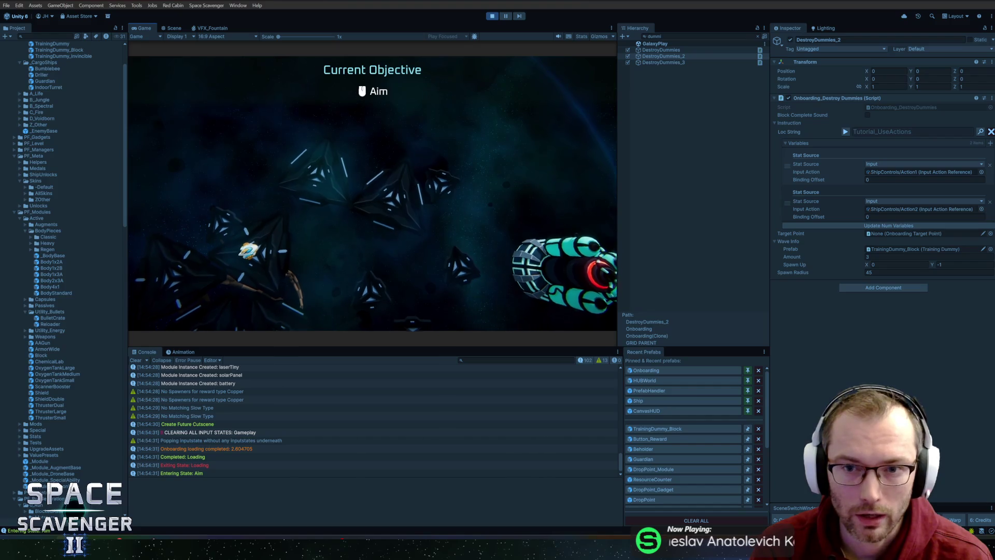
key(alt+Tab)
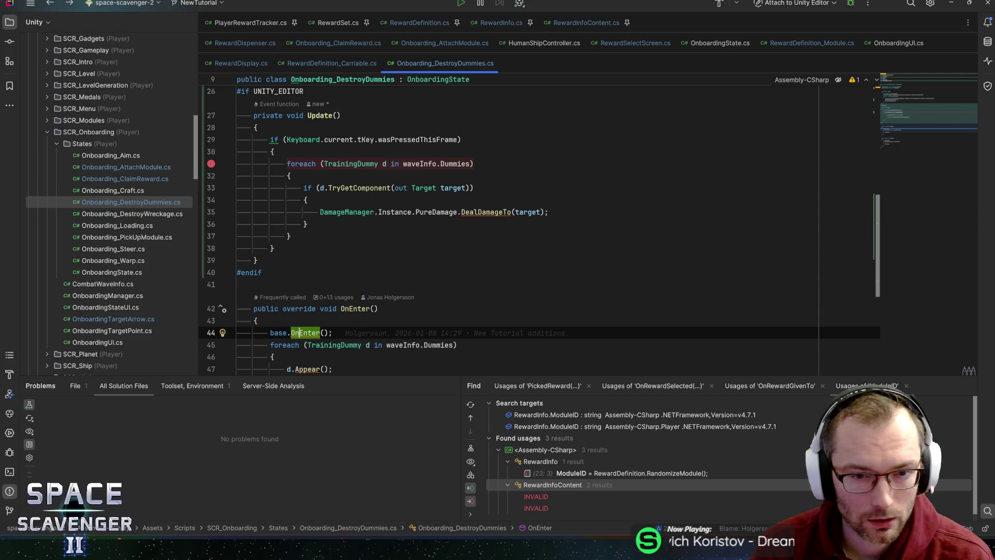
- Prefix the dummy condition on line 33 with 'd.gameObject.activeSelf &&' so inactive dummies are skipped
click(319, 187)
text(()
text(d.gameObject.isac)
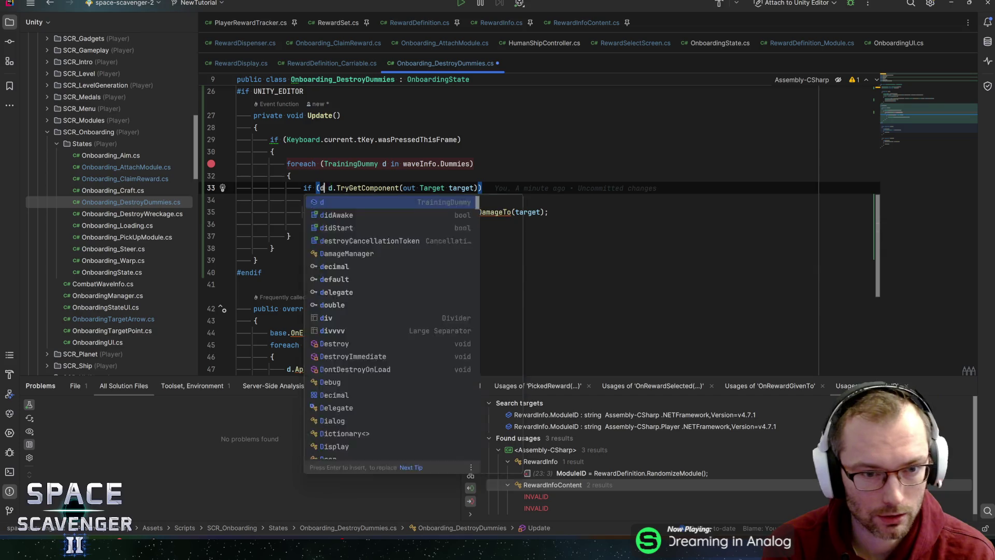
key(BackSpace)
key(BackSpace)
key(BackSpace)
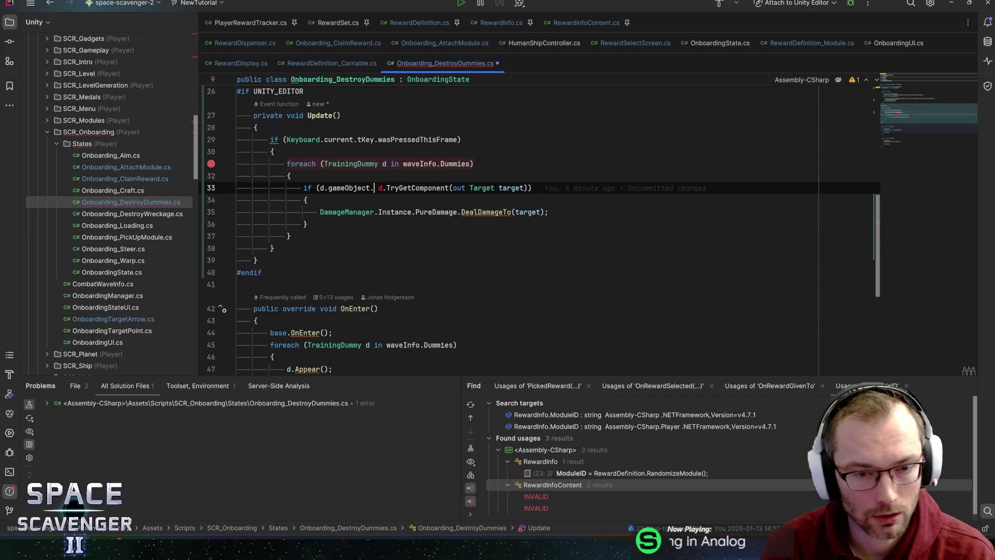
text(activese)
key(Return)
text(&&)
key(End)
- Let Unity recompile and restart Play mode, then return to Rider
key(alt+Tab)
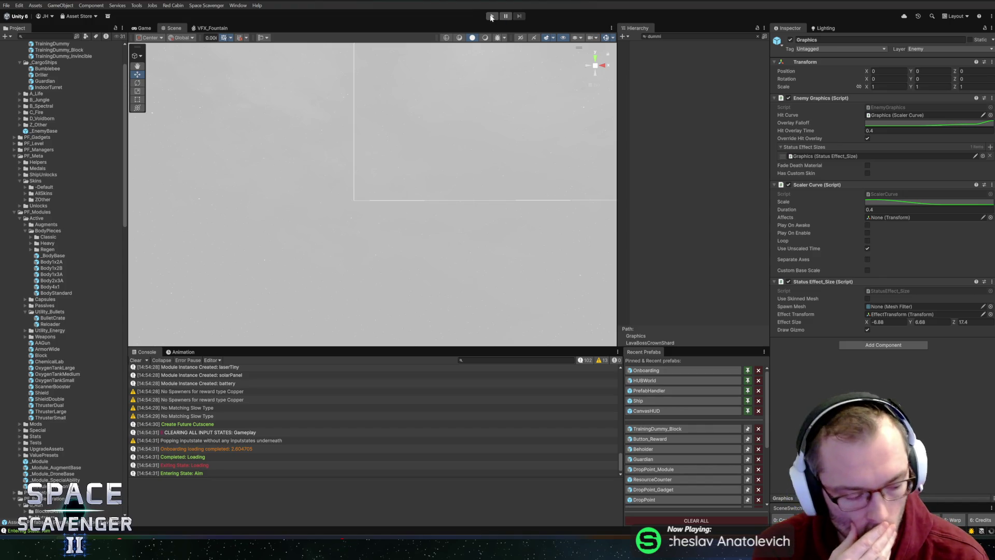
click(491, 17)
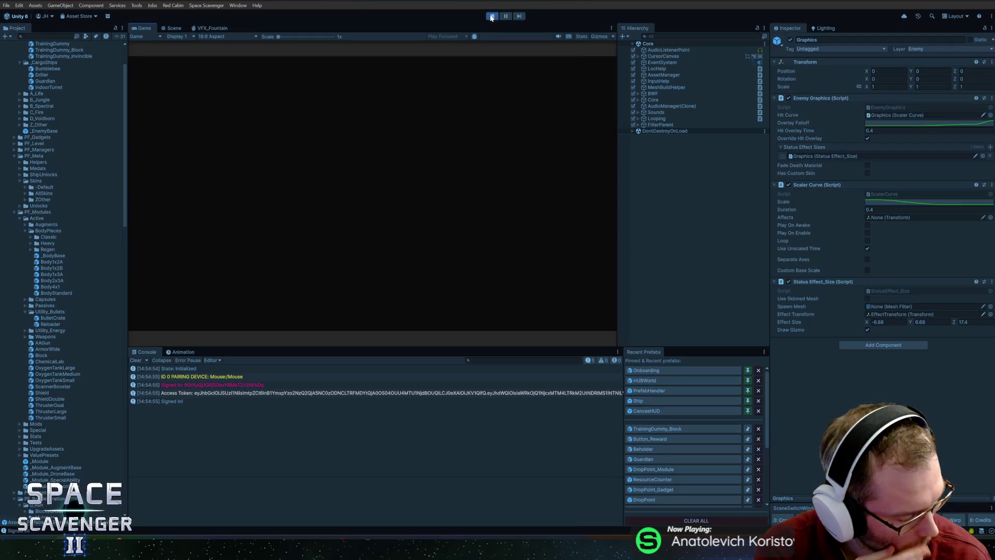
key(alt+Tab)
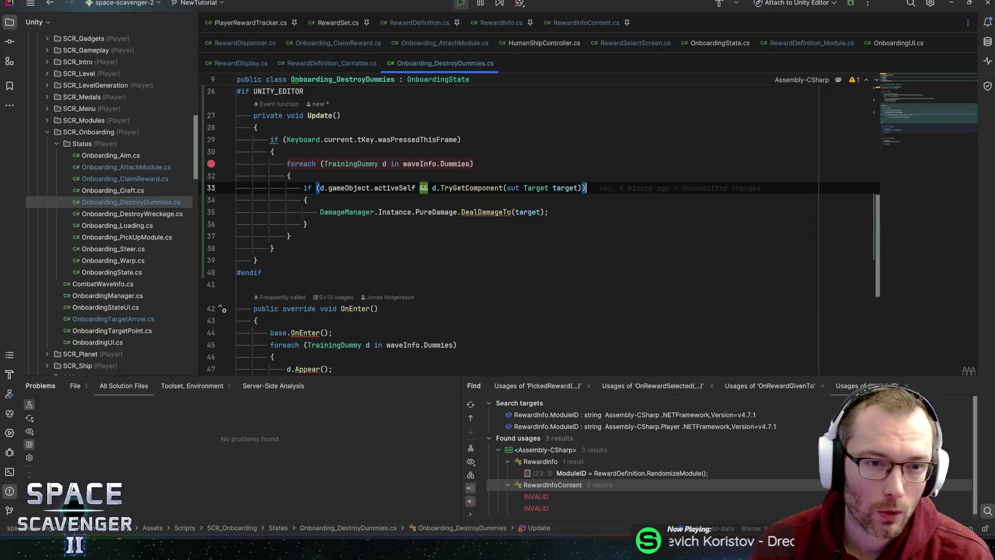
- Write an 'if (StateMachineBase.CurrentState != this) return;' guard above the dummies loop
click(275, 151)
key(Return)
text(if )
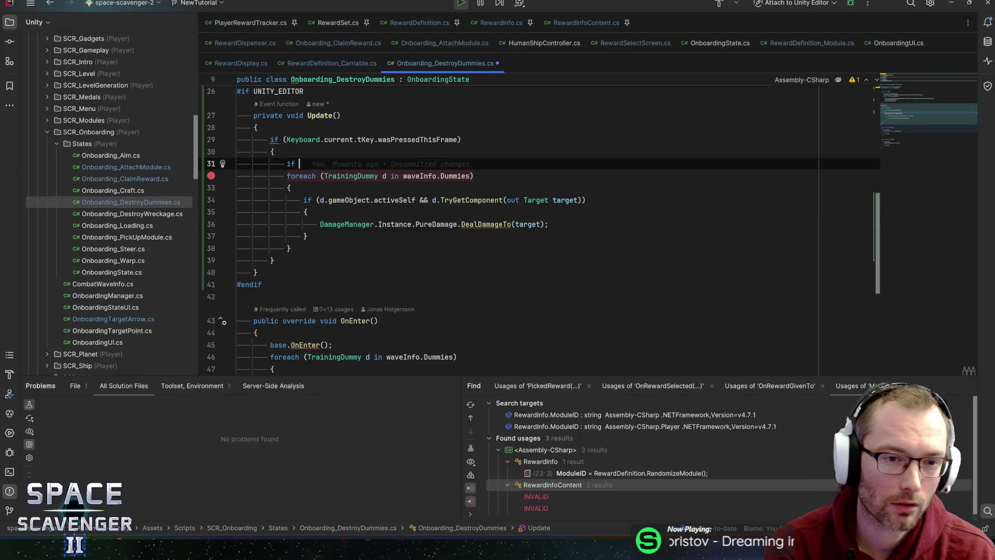
text((statema)
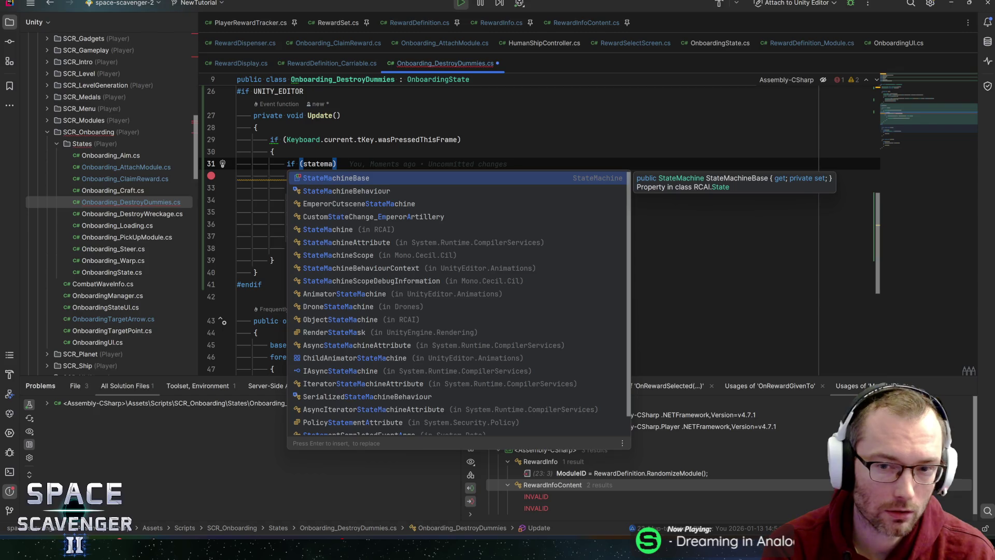
key(Return)
text(.)
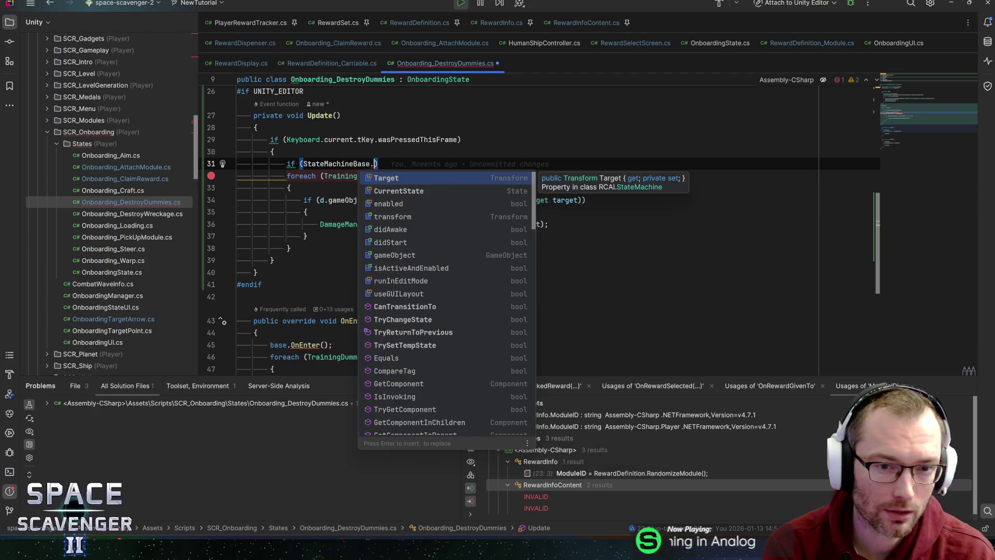
text(cur)
key(Return)
text(== this)
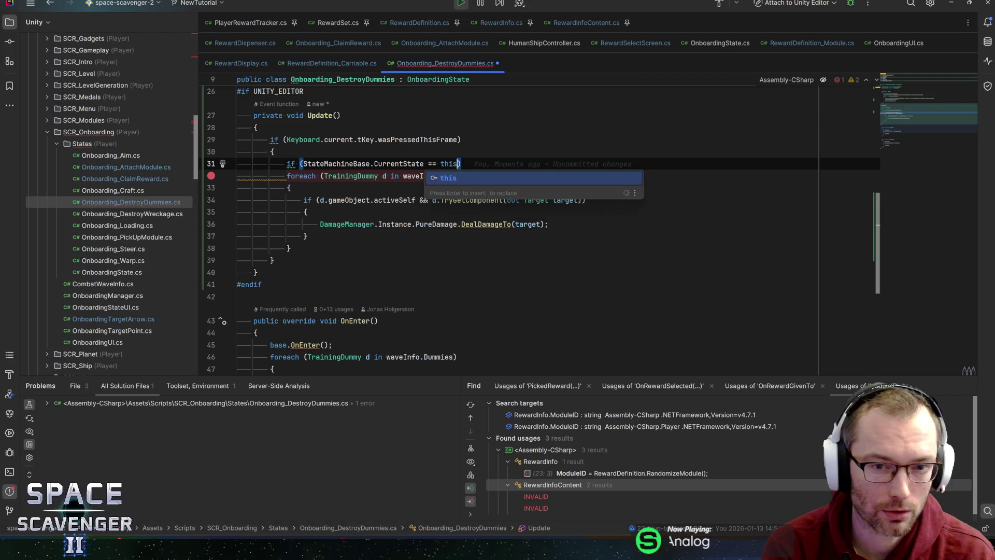
key(End)
key(Return)
text({)
key(Return)
key(Up)
key(Up)
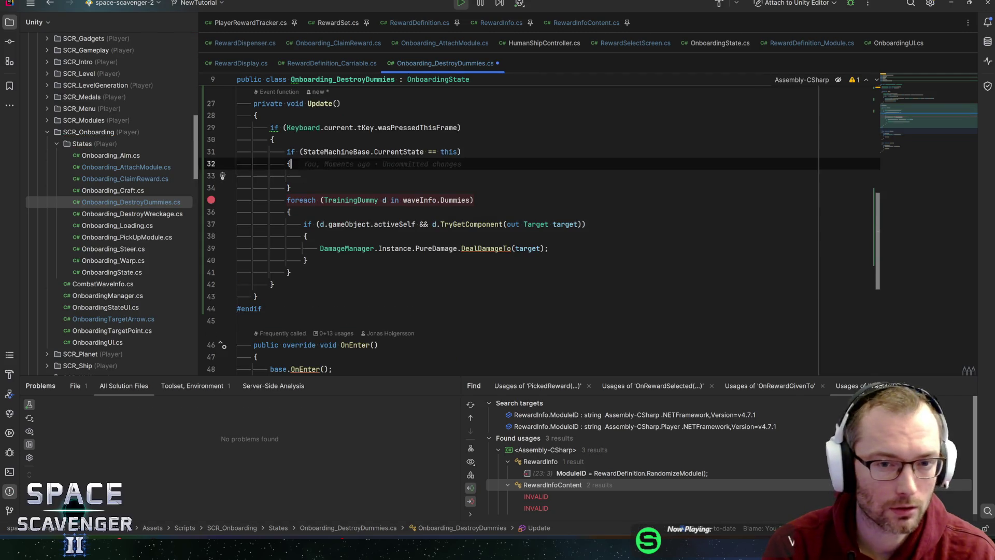
key(ctrl+Right)
key(ctrl+Right)
key(Right)
key(Right)
key(BackSpace)
text(!)
key(Down)
key(Down)
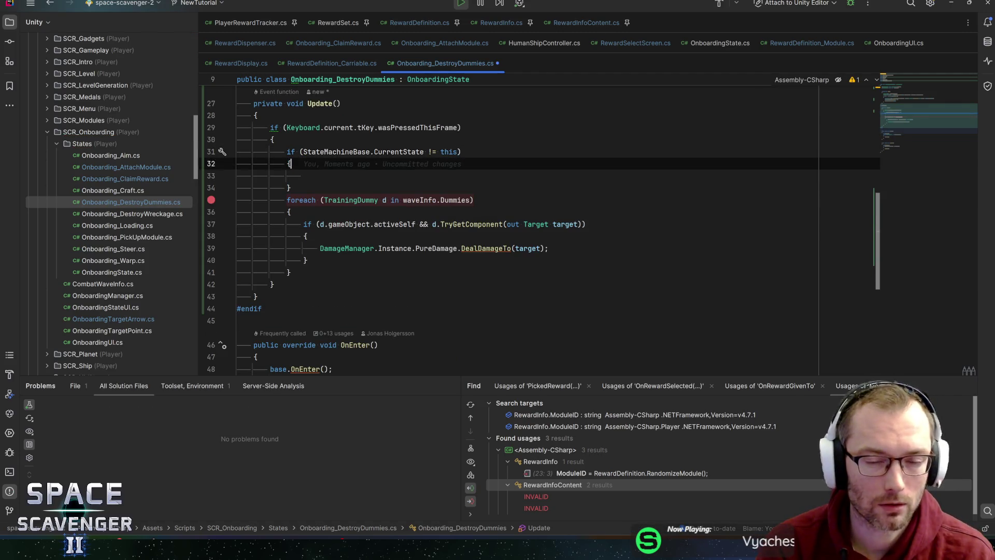
text(return;)
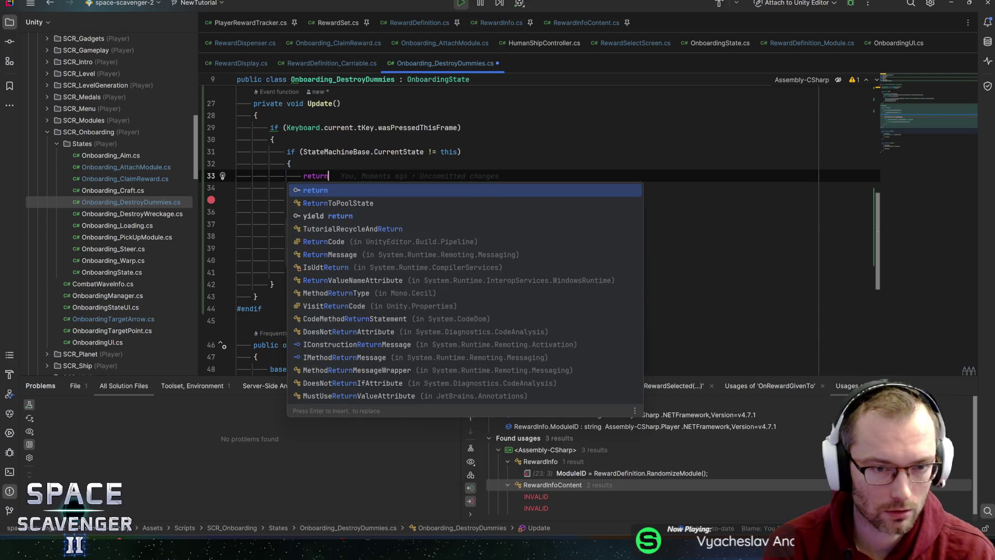
- Move the state guard to the top of Update above the T-key check and remove leftover braces and blank lines
key(alt+shift+Up)
key(Down)
key(ctrl+w)
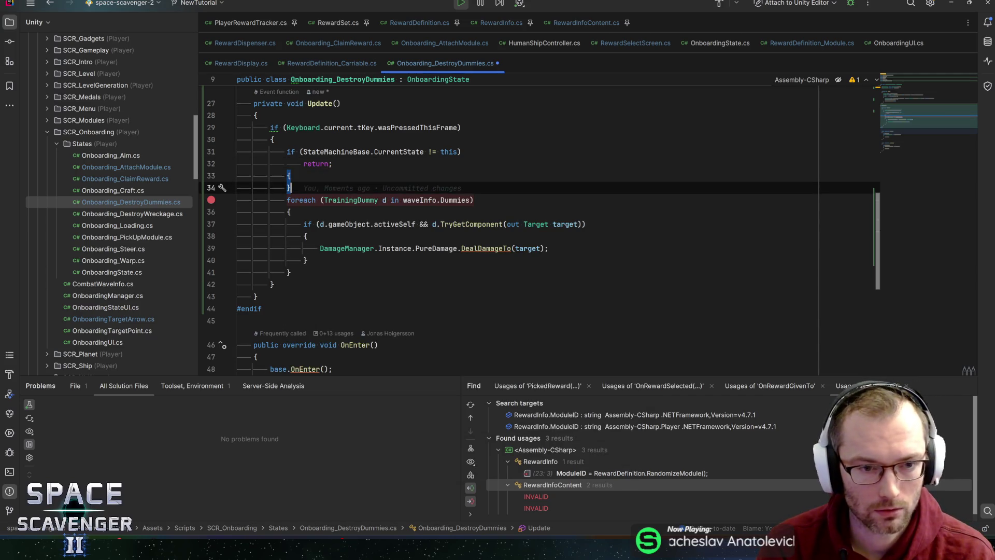
key(Delete)
key(Up)
key(Up)
key(ctrl+w)
key(ctrl+w)
key(alt+shift+Up)
key(alt+shift+Up)
key(Down)
key(Delete)
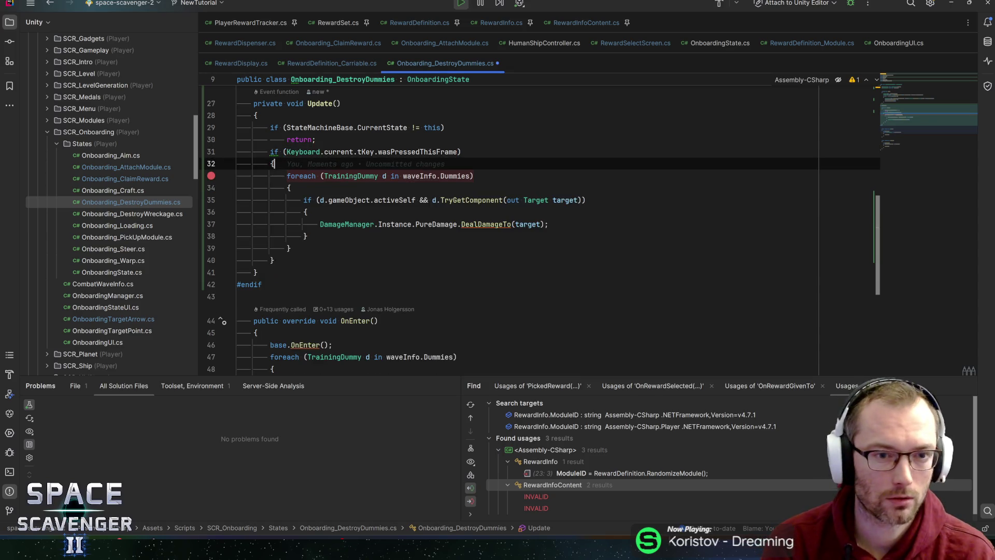
key(Down)
key(Down)
key(alt+Tab)
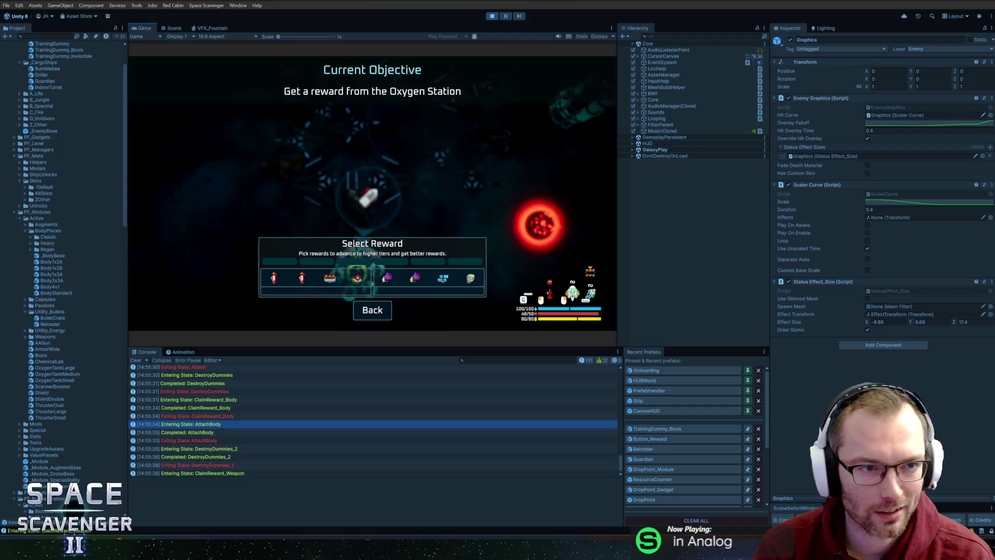
- Maximize the Game view with Shift+Space to show the Oxygen Station reward choices
key(shift+space)
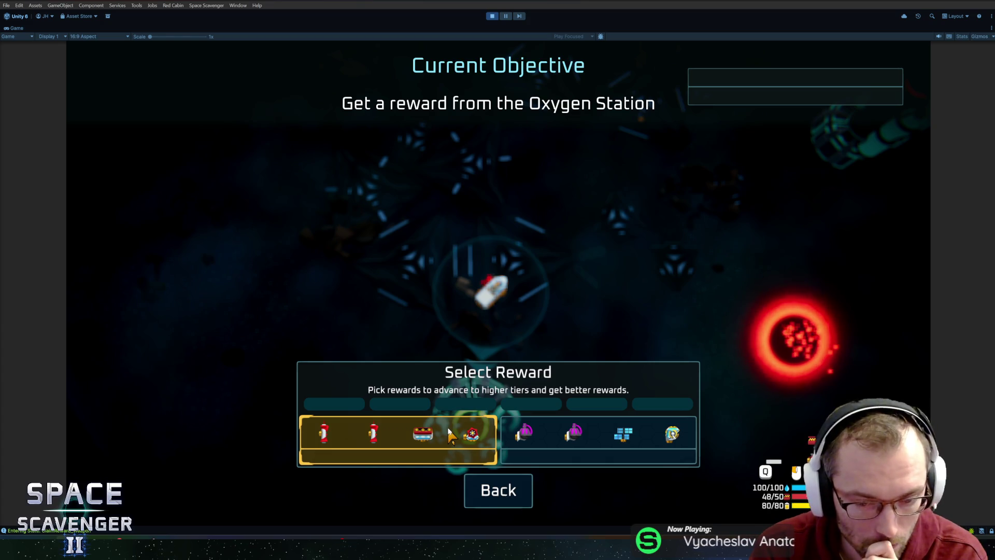
- Claim the second reward, then fit the battery, both Tiny Lasers and the solar panel onto the ship
key(Right)
key(Return)
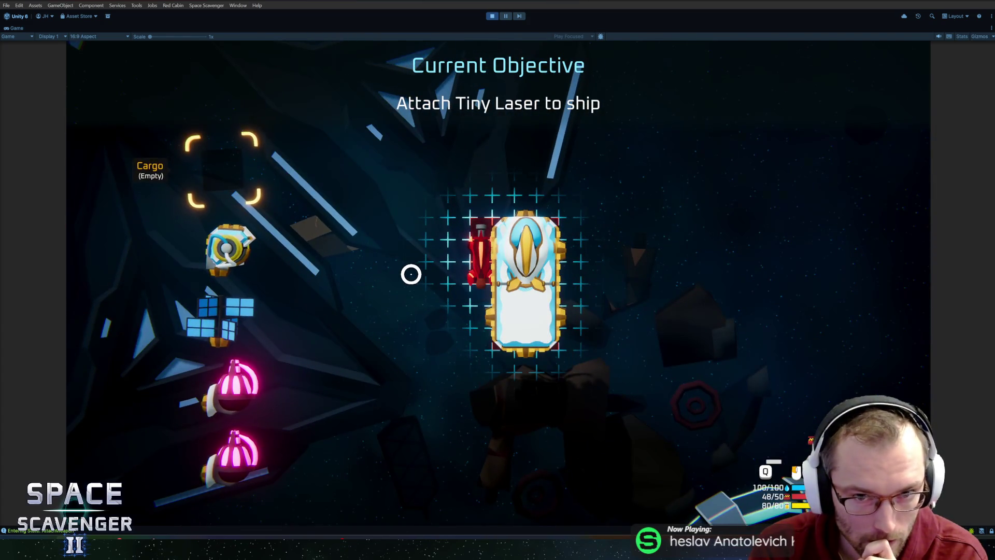
click(238, 269)
click(424, 309)
click(234, 377)
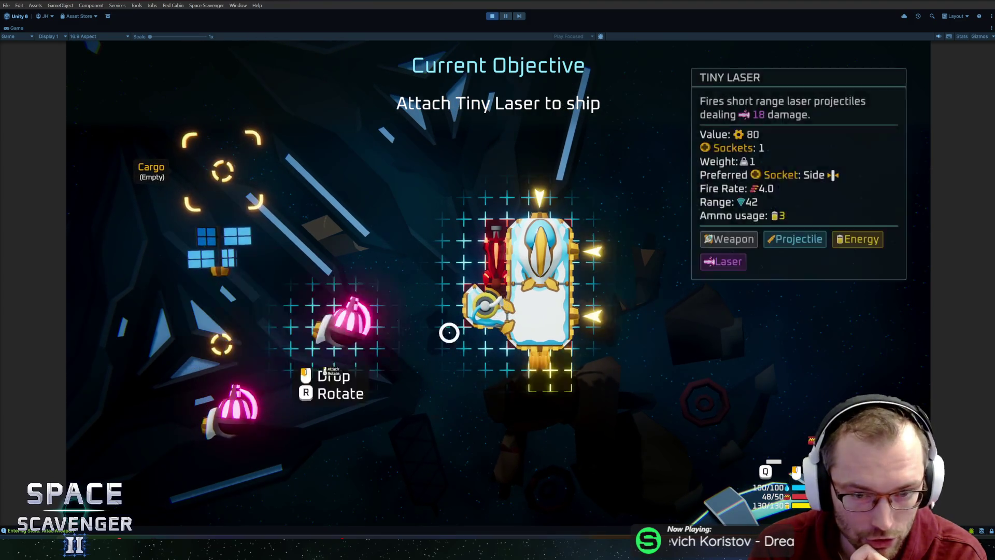
click(575, 274)
click(222, 316)
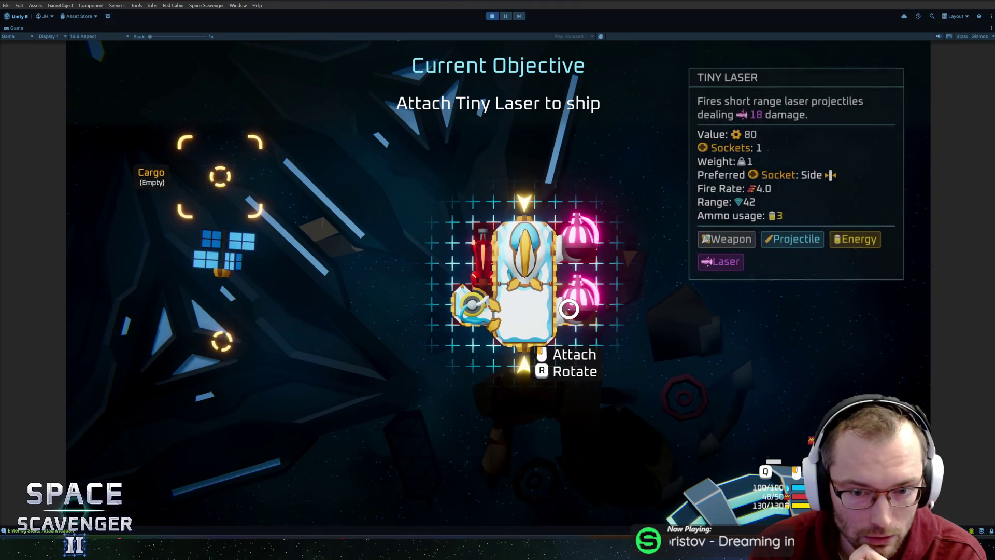
click(569, 309)
click(223, 254)
click(524, 340)
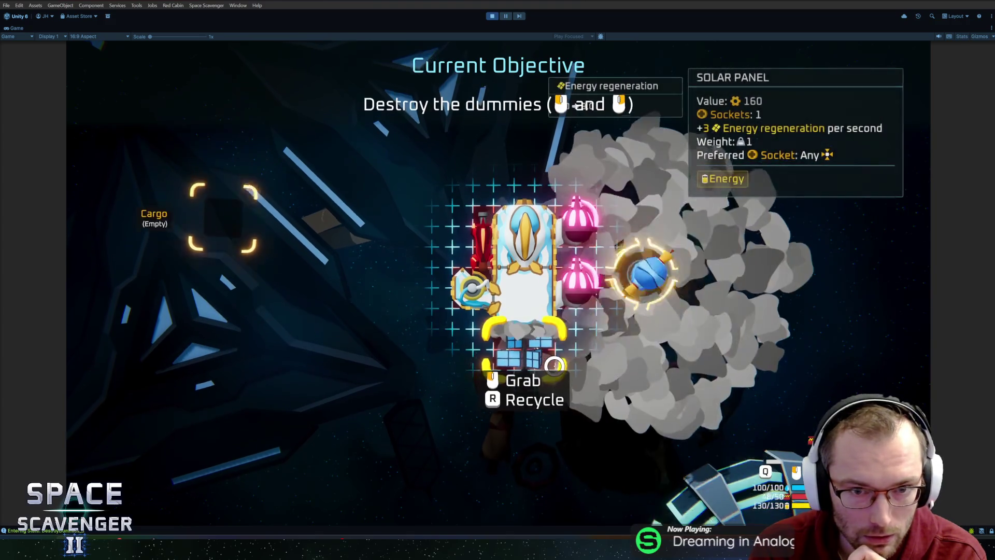
- Reposition the solar panel to the ship's left side and close the build view
drag(539, 364, 321, 337)
drag(579, 277, 334, 357)
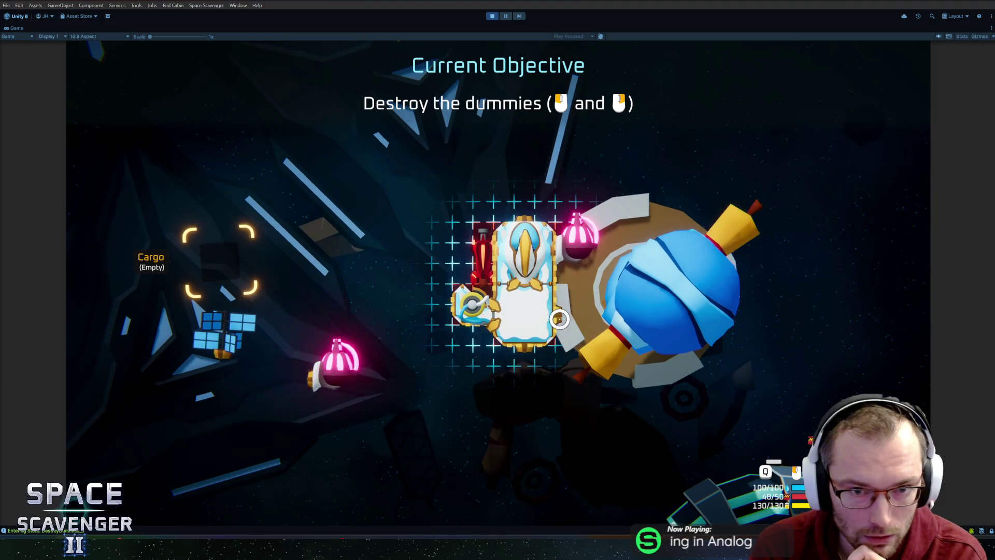
click(232, 375)
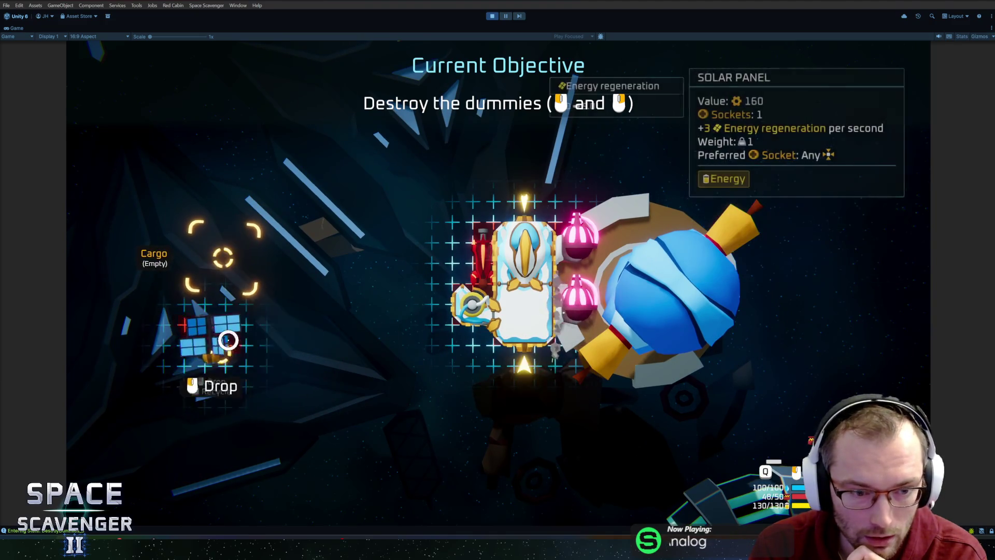
drag(209, 339, 413, 360)
key(Tab)
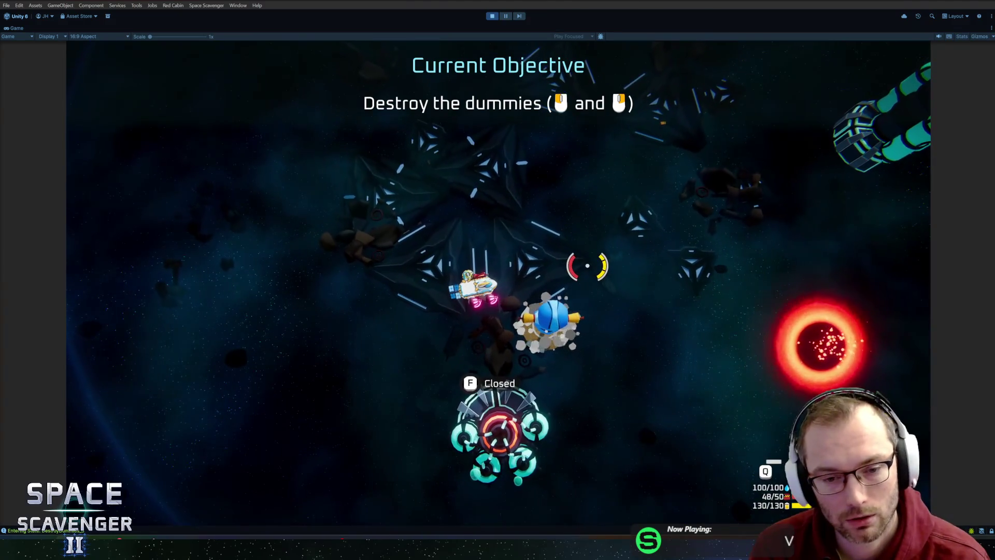
- Shoot the blue training dummy, fly around firing at asteroids, then stop Play mode with Ctrl+P
click(587, 265)
mouse_move(713, 256)
mouse_down()
mouse_move(566, 178)
mouse_move(437, 188)
mouse_move(518, 185)
mouse_move(464, 171)
mouse_move(500, 160)
mouse_move(478, 195)
mouse_move(582, 211)
mouse_move(533, 205)
mouse_move(538, 147)
mouse_move(570, 241)
mouse_move(535, 222)
mouse_move(517, 173)
mouse_up()
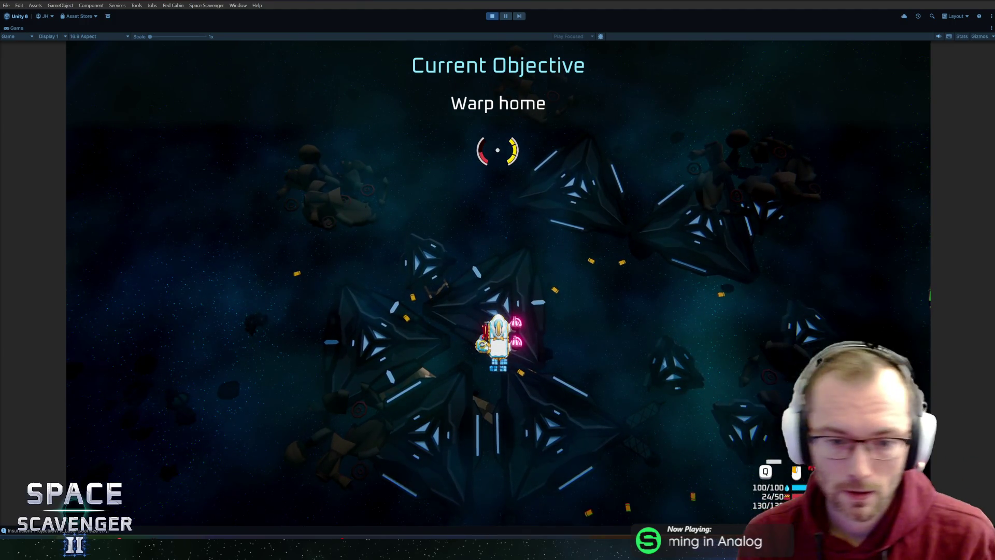
mouse_move(559, 206)
mouse_down()
mouse_move(595, 211)
mouse_move(458, 231)
mouse_move(371, 206)
mouse_move(396, 222)
mouse_move(570, 196)
mouse_move(458, 284)
mouse_move(389, 189)
mouse_move(613, 200)
mouse_move(540, 195)
mouse_move(530, 177)
mouse_move(524, 197)
mouse_move(474, 160)
mouse_move(407, 192)
mouse_move(444, 200)
mouse_move(456, 147)
mouse_move(600, 280)
mouse_up()
key(ctrl+p)
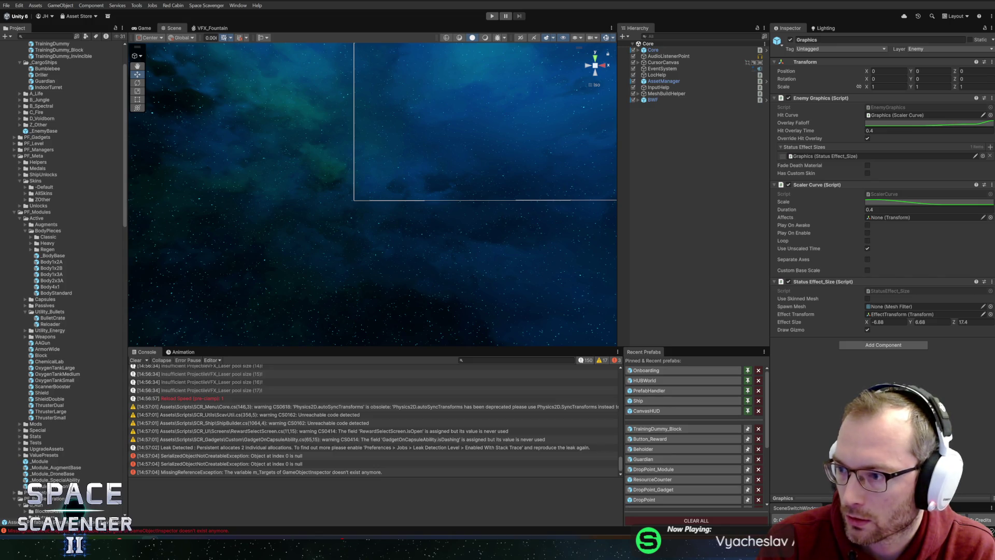
- Bring the Firefox window with the live Twitch stream to the front
key(alt+Tab)
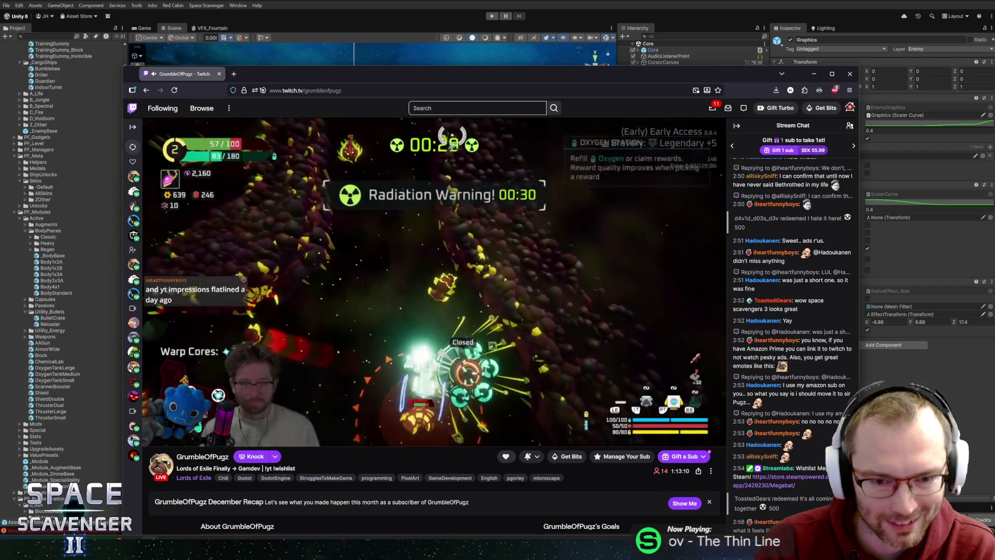
- Skip the Twitch stream ahead about ten seconds, then go back to the Unity editor
key(Right)
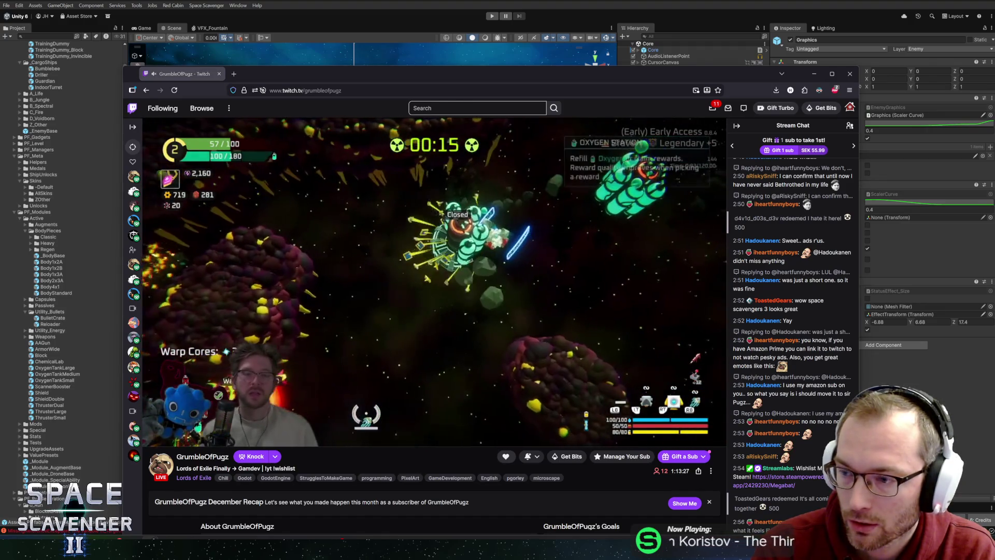
mouse_move(343, 264)
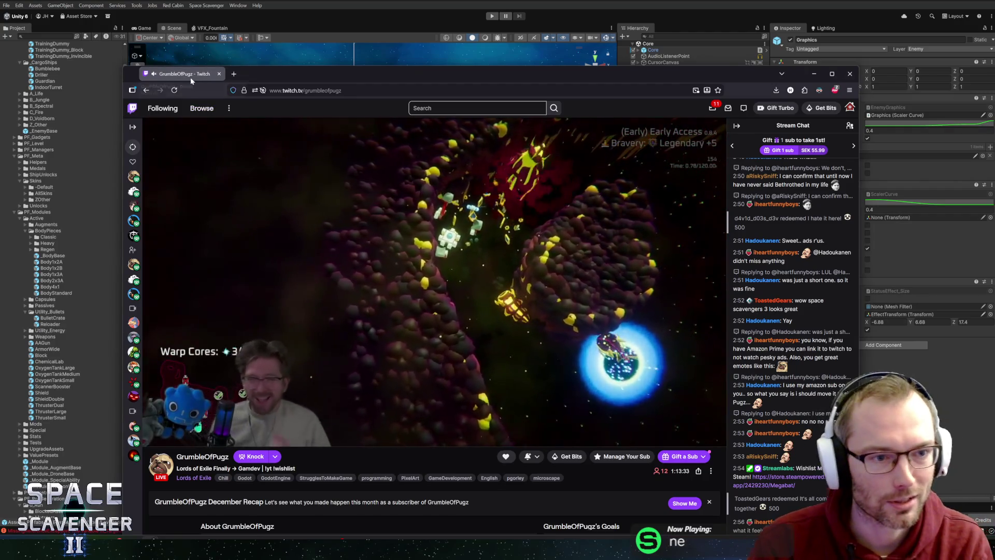
key(alt+Tab)
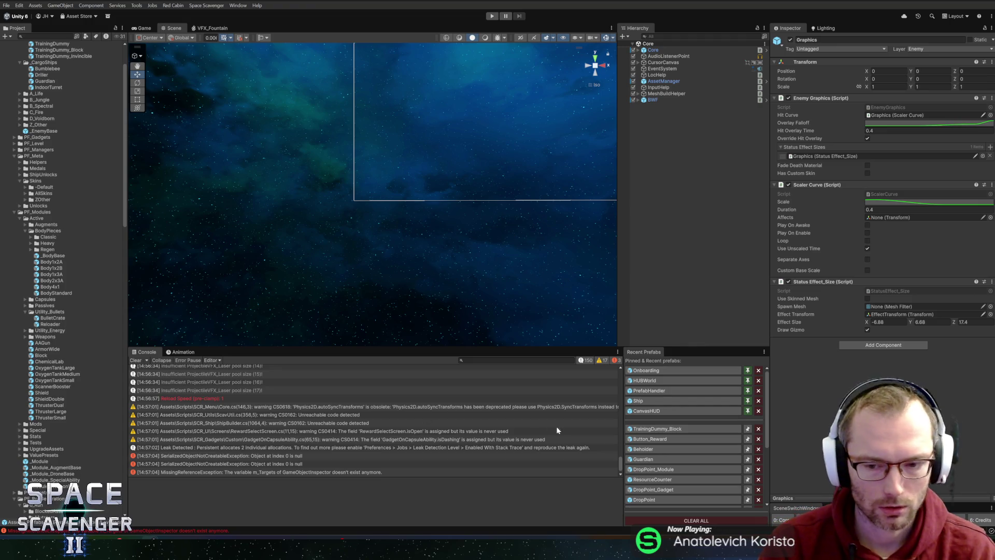
- In Button_Reward, set IconLayout's Left and Right padding to 20 and Spacing to 52, then save
click(656, 438)
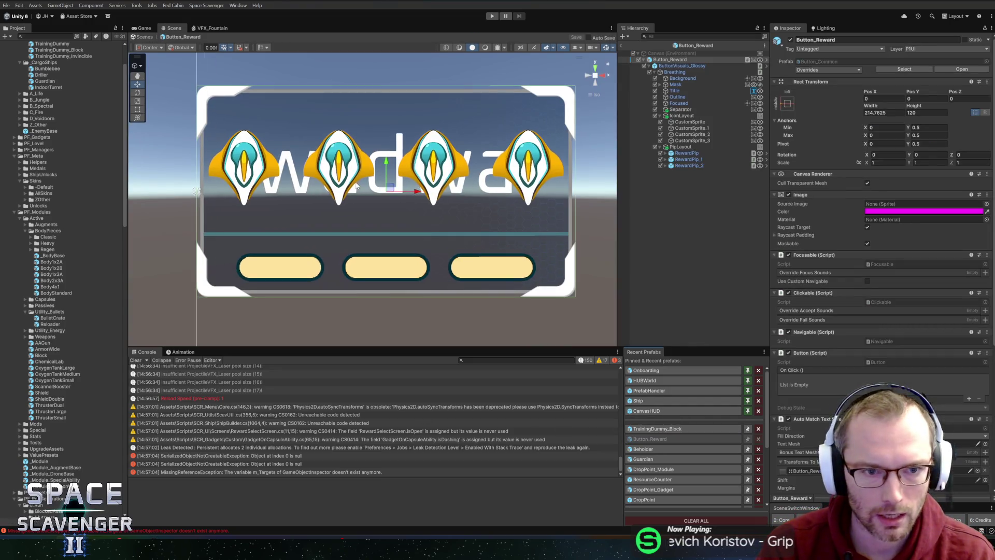
click(678, 148)
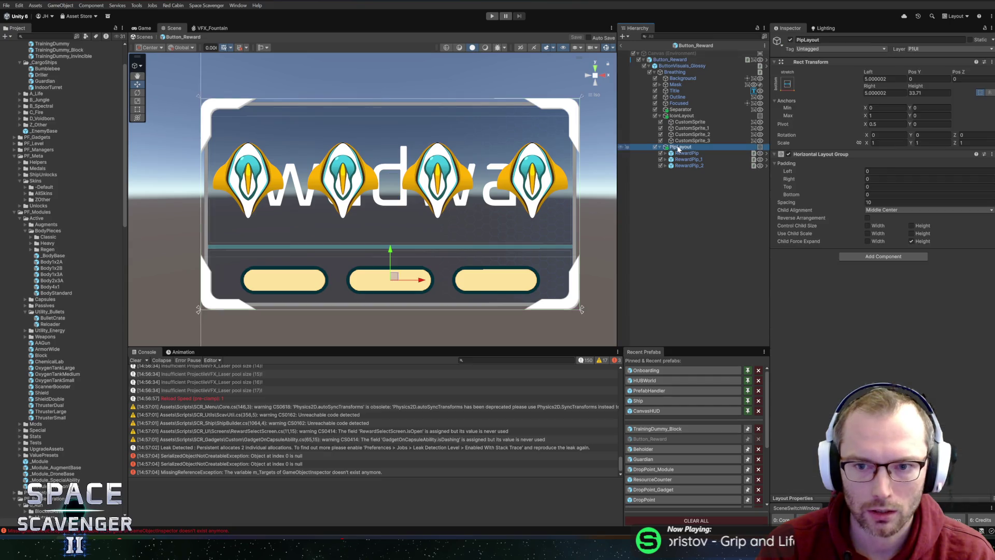
click(683, 116)
click(899, 78)
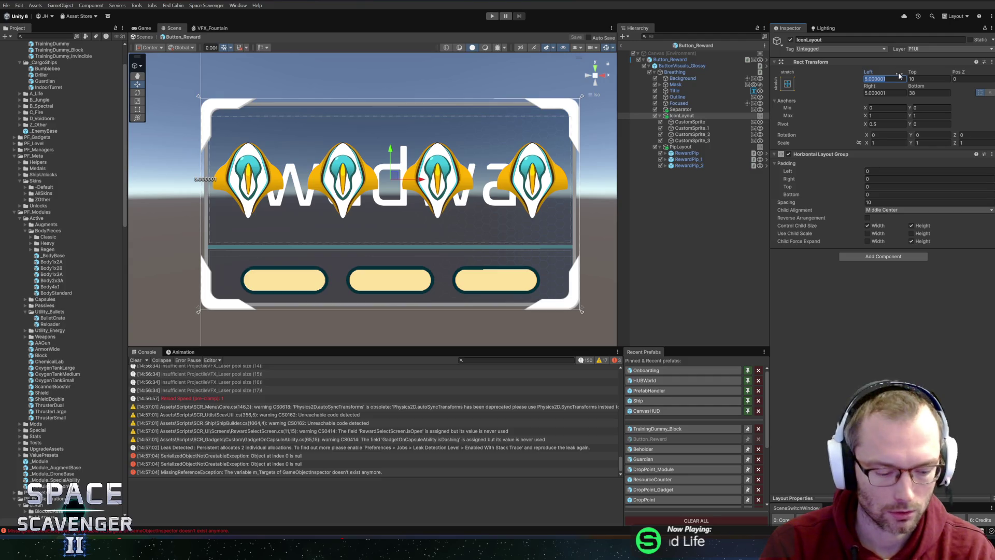
text(20)
click(885, 93)
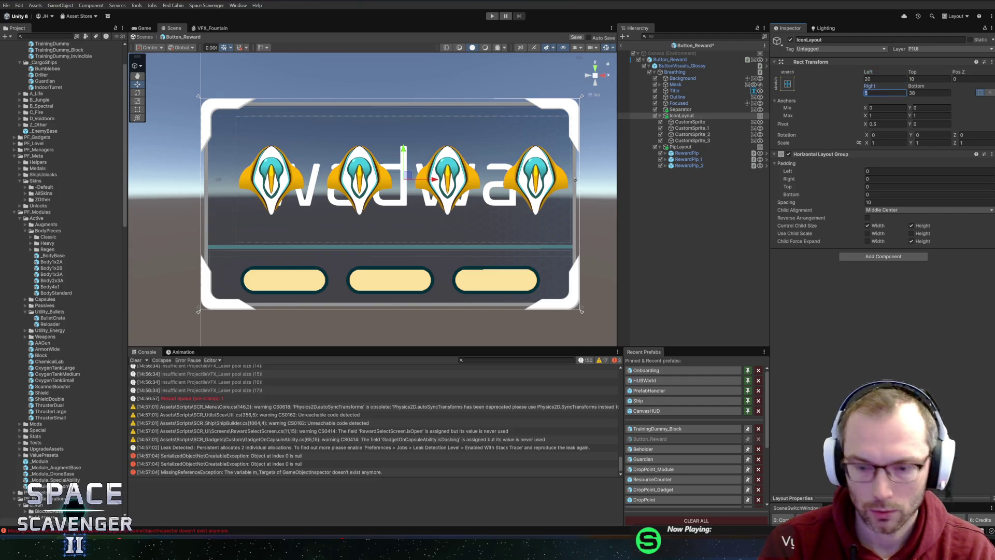
text(20)
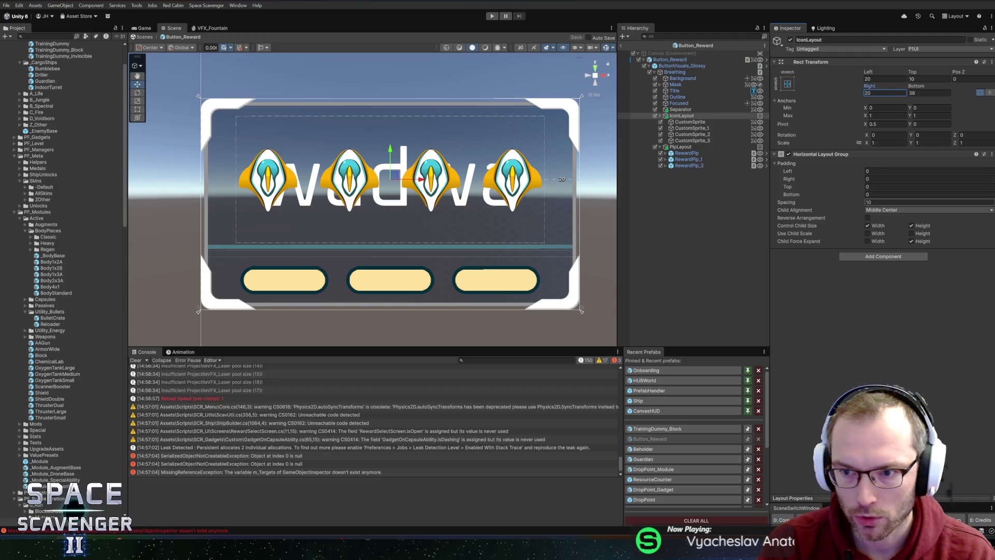
click(881, 202)
text(5)
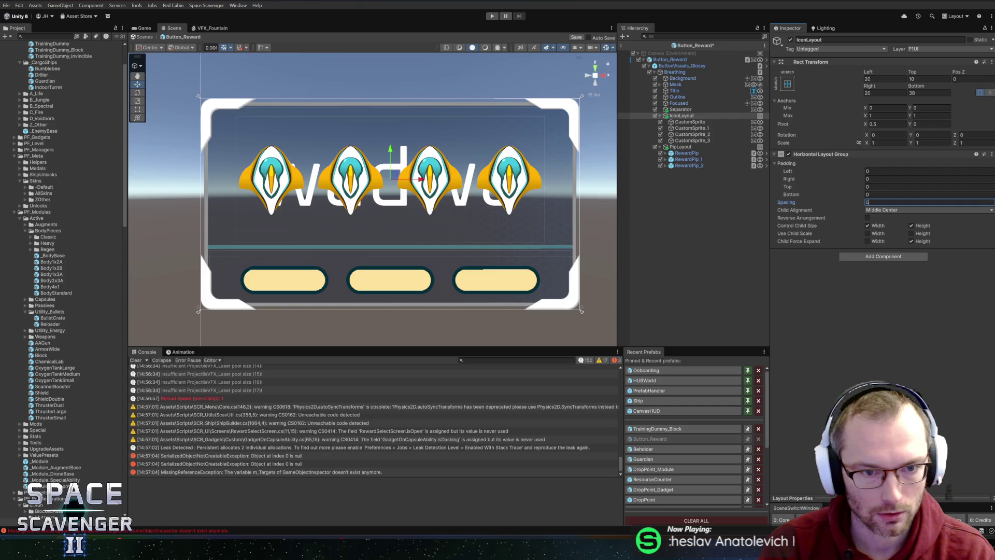
text(2)
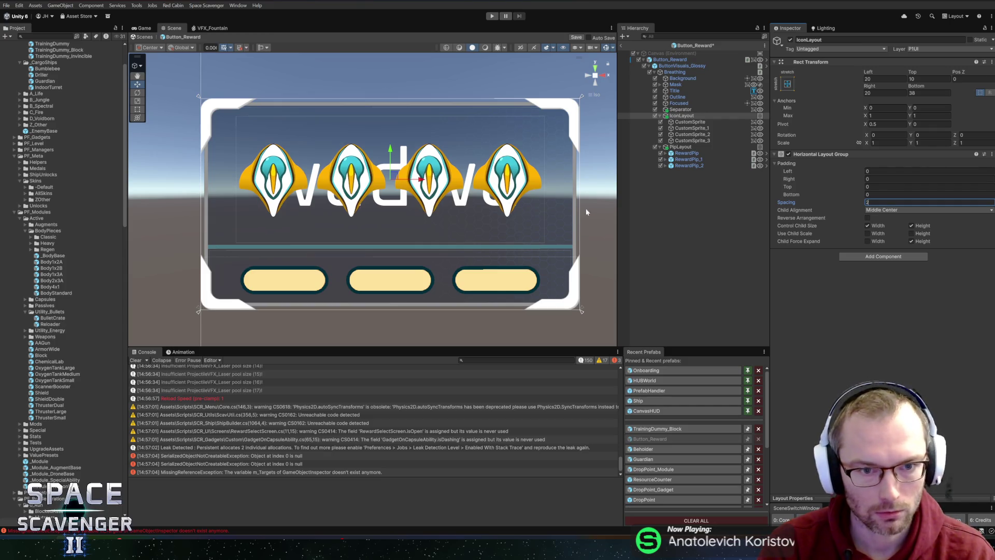
key(ctrl+s)
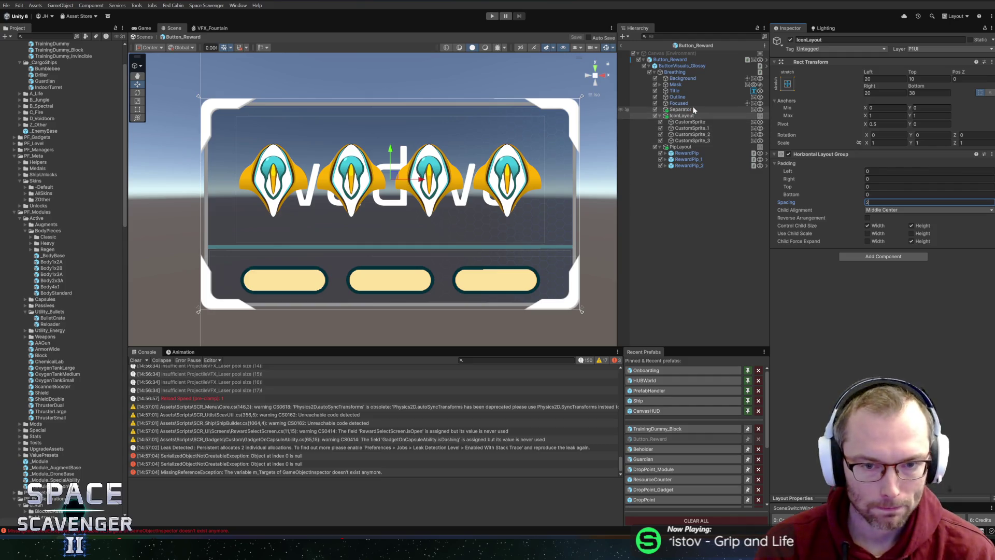
- Toggle the three extra capsule sprites hidden and visible, save again, and return to the Core scene
click(690, 128)
shift+click(689, 141)
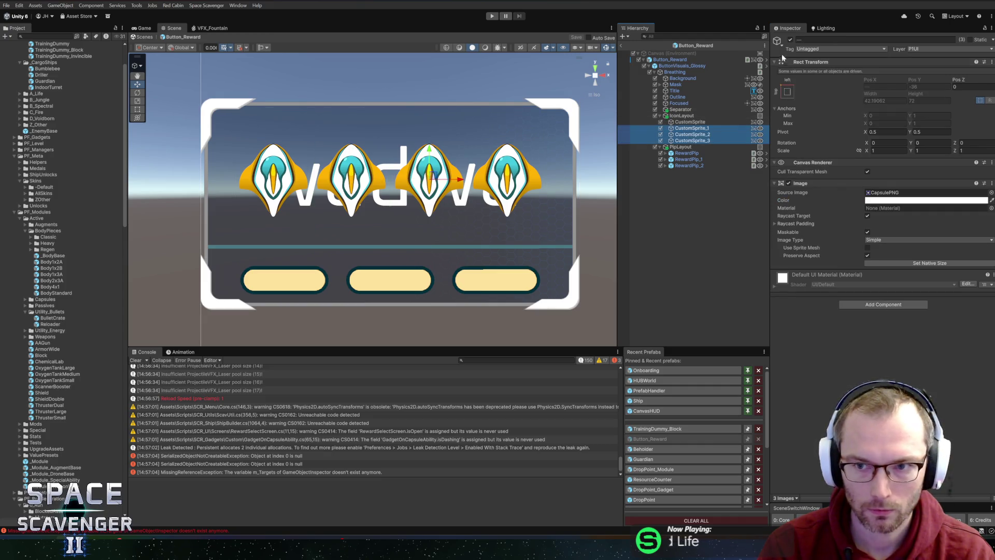
click(790, 40)
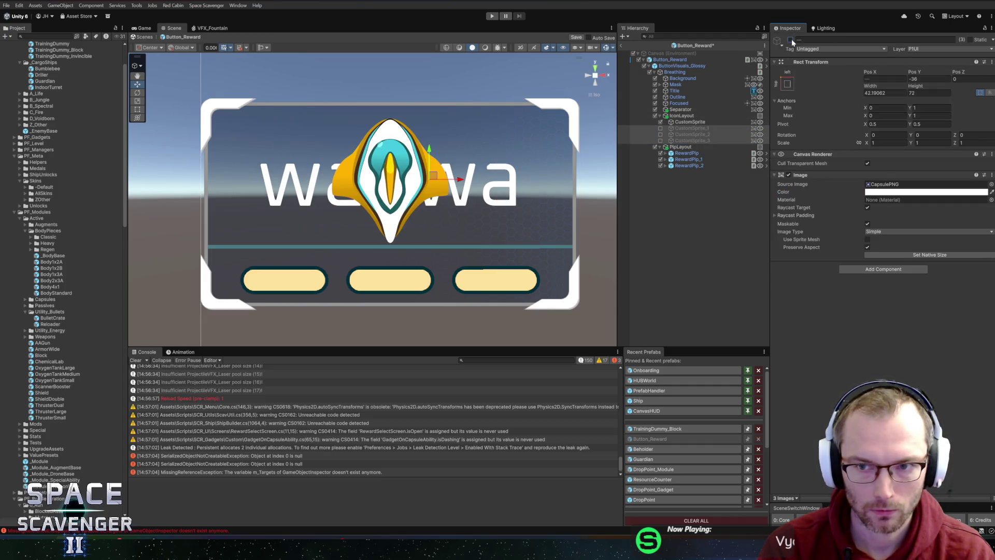
click(790, 40)
key(ctrl+s)
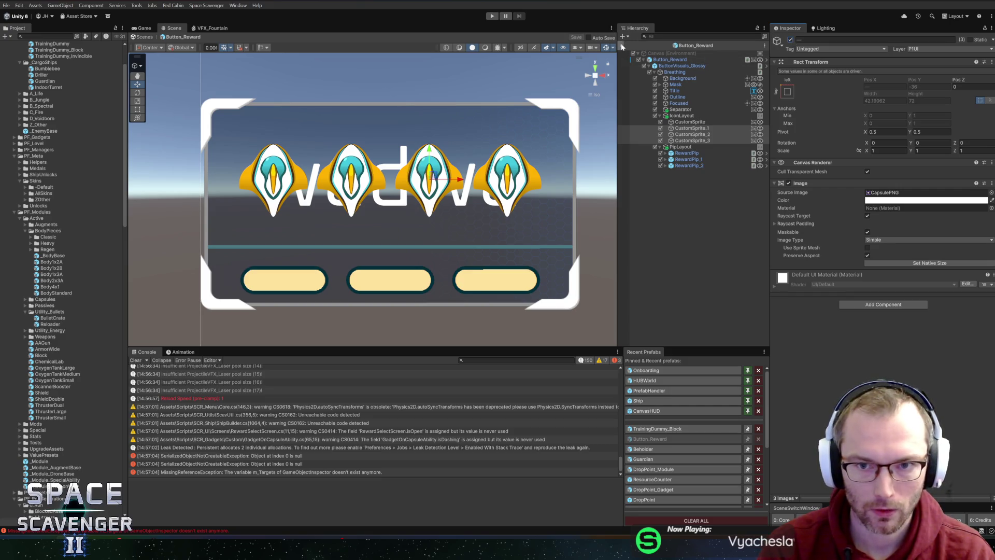
click(622, 46)
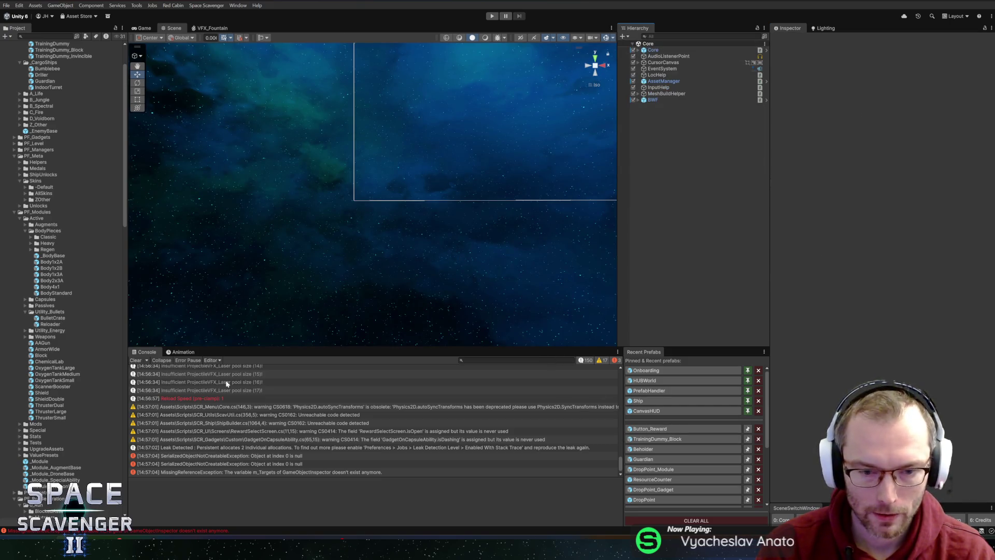
- Open the Onboarding_WeaponA reward definition and widen its Inspector panel
scroll(61, 259, down, 15)
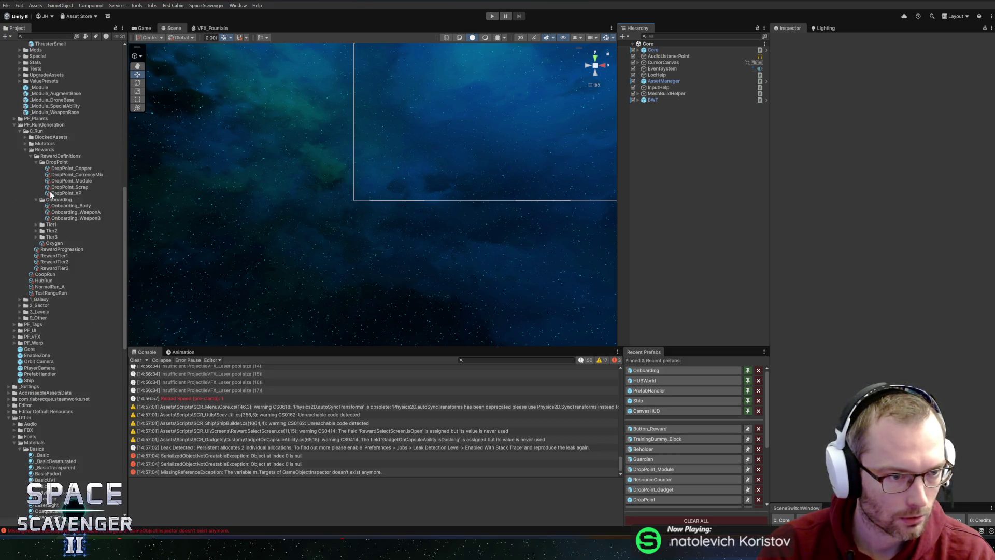
click(63, 212)
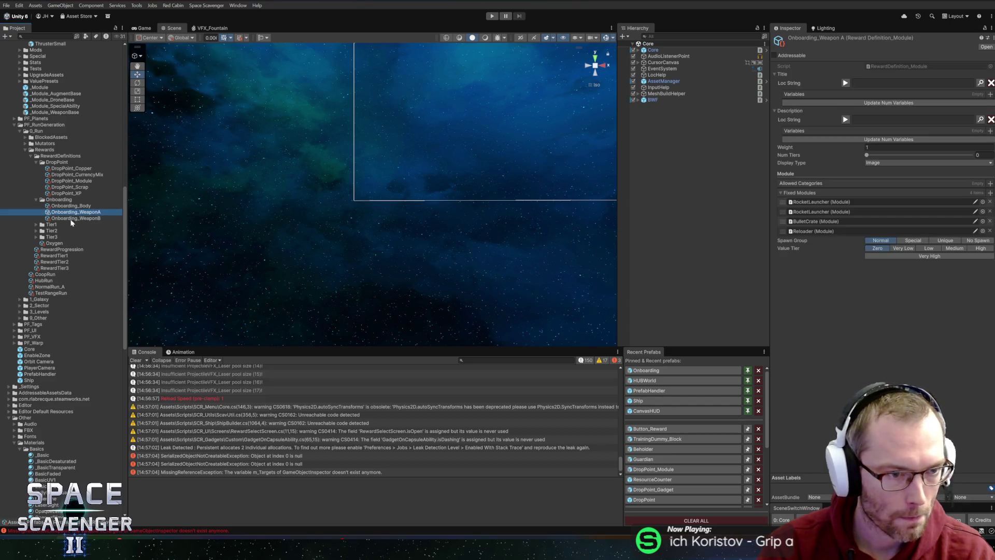
drag(770, 179, 745, 173)
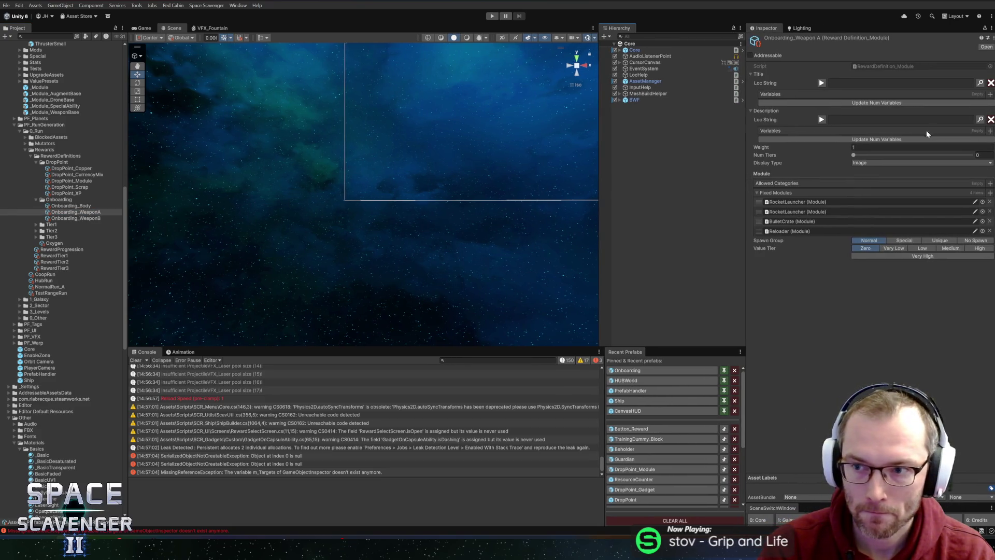
- Enter key Tutorial_EnergyPack with a value describing energy-based weapon modules and ammo recharging by {2}
click(980, 82)
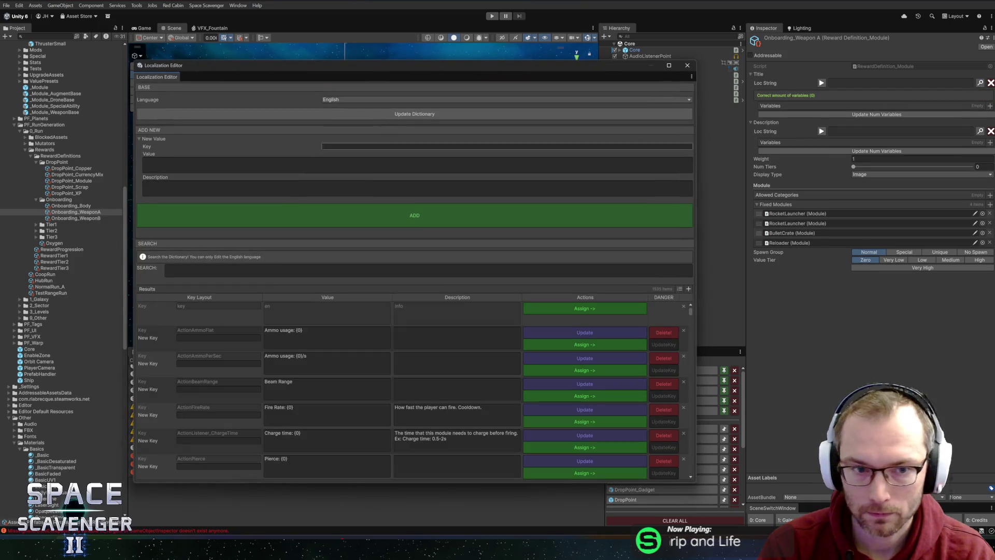
text(Tutoria)
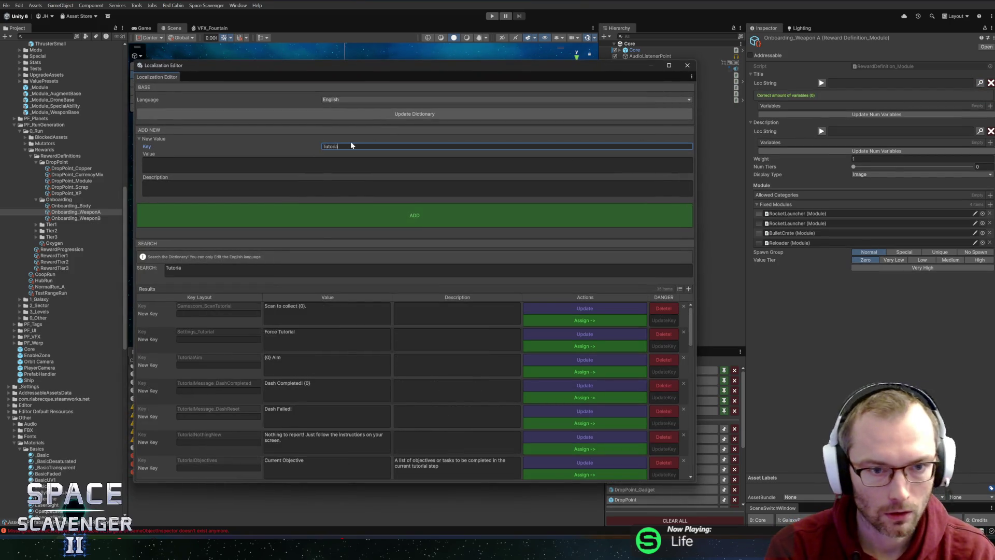
text(l_EnergyP)
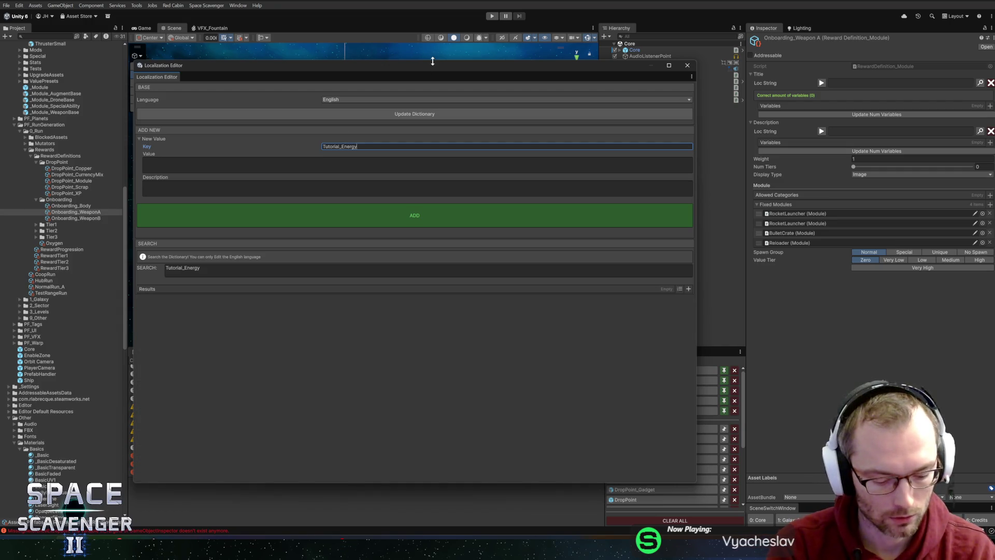
text(ack)
key(Tab)
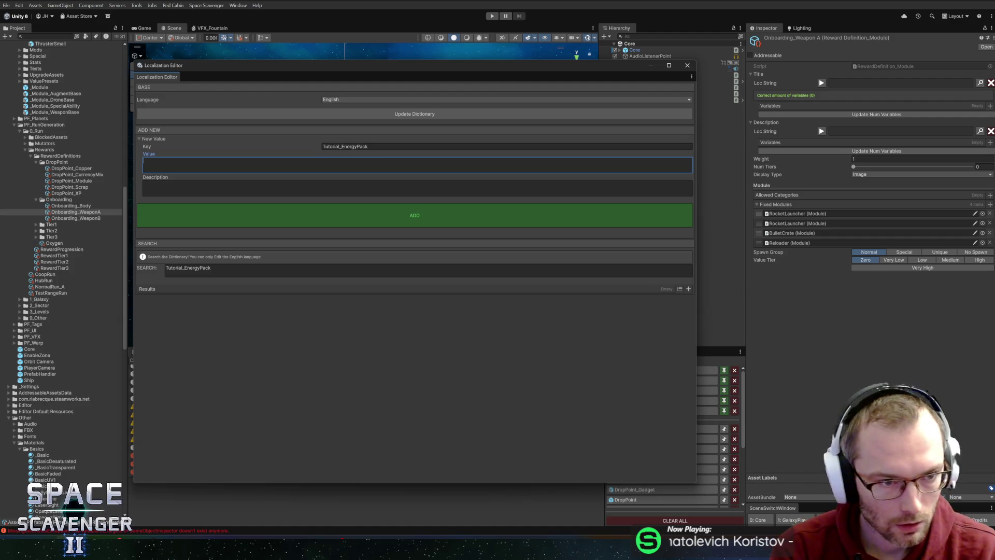
text(Get a few {0)
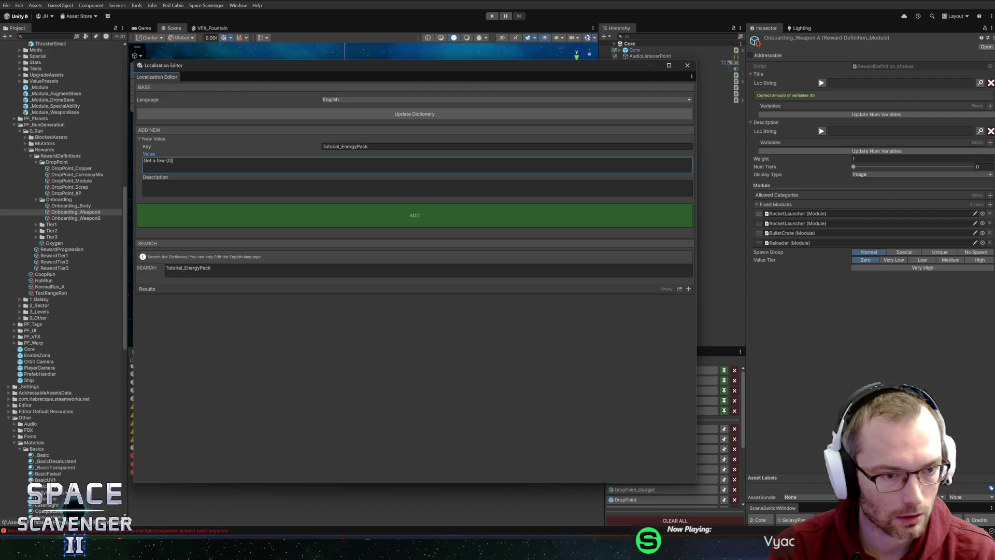
text(bedas)
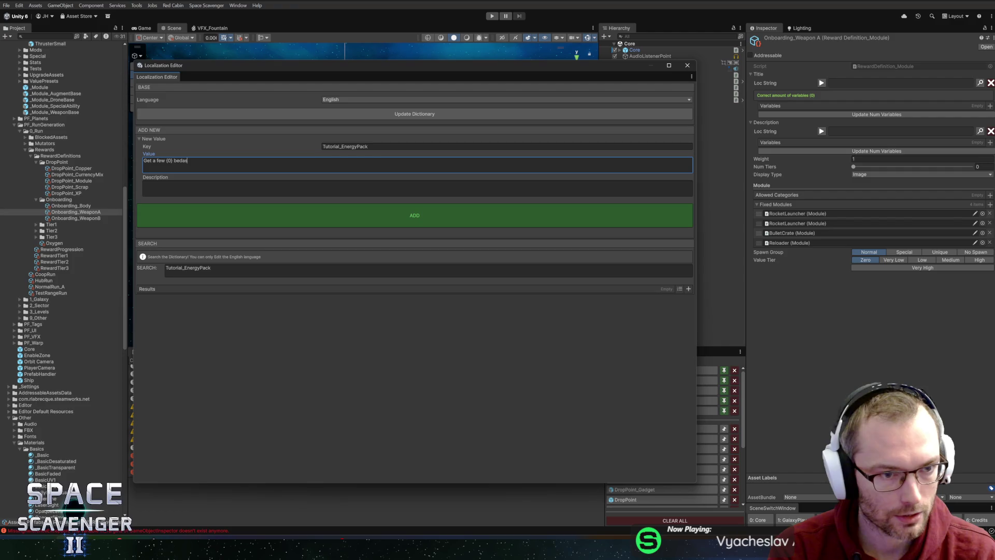
key(BackSpace)
key(BackSpace)
key(BackSpace)
key(BackSpace)
text(ased)
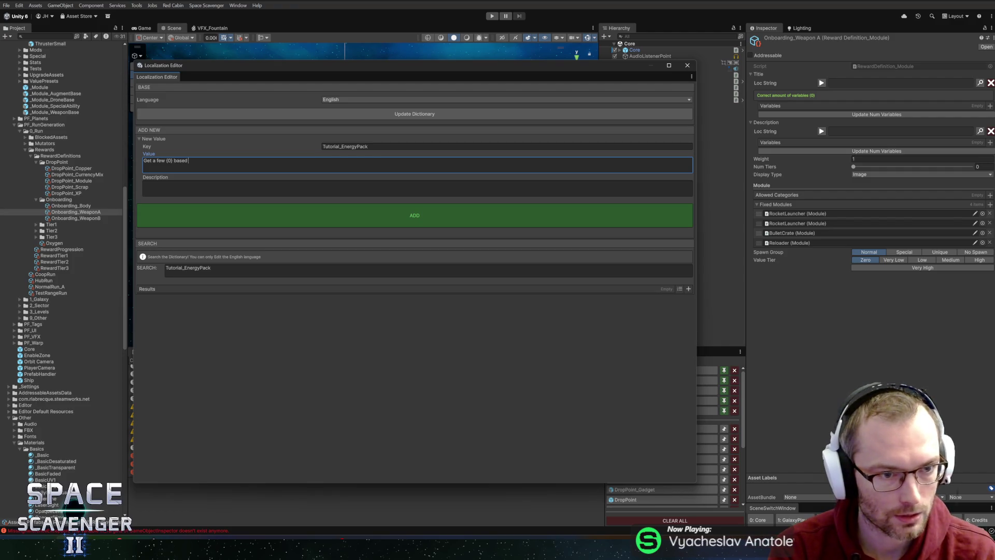
text( weapo)
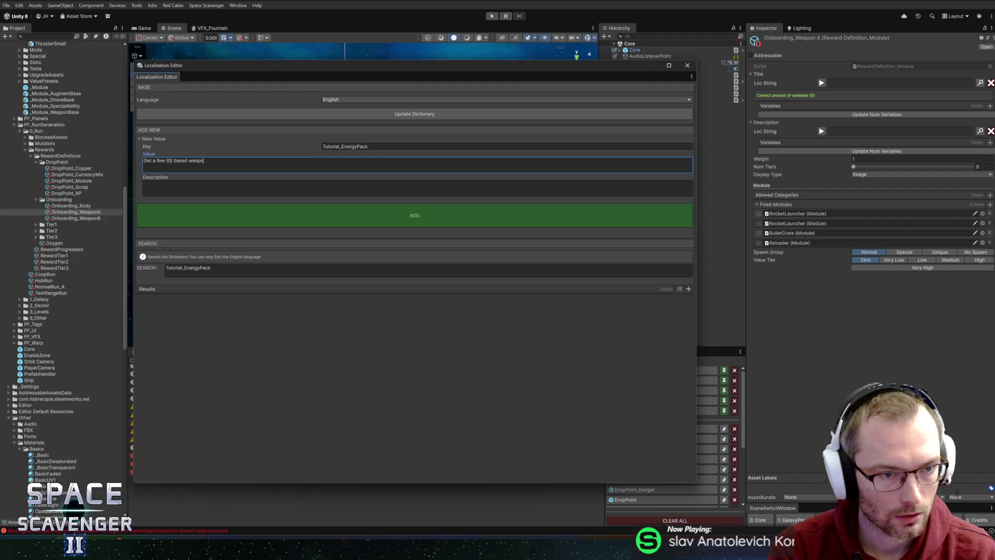
key(BackSpace)
key(BackSpace)
key(BackSpace)
text(modules. {1)
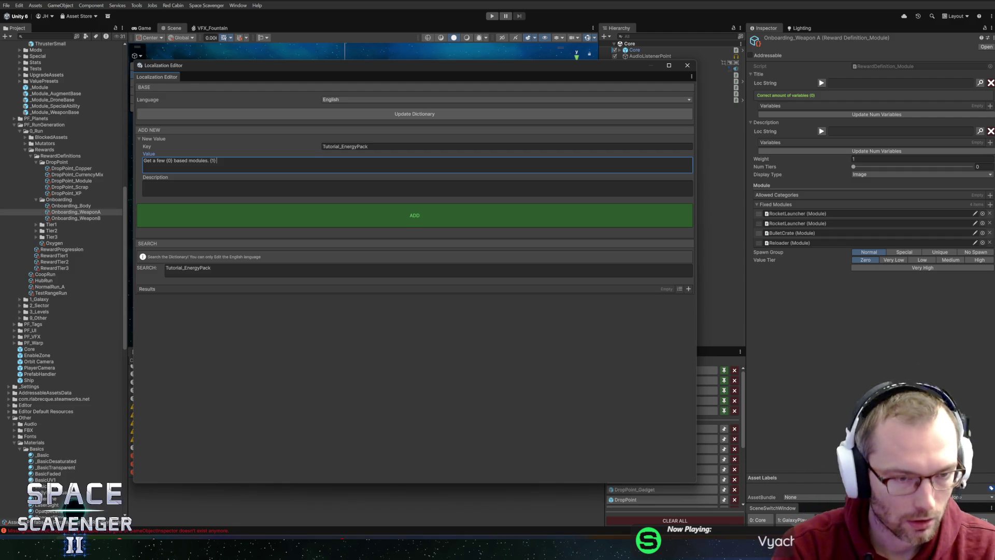
text(ammo type that rech)
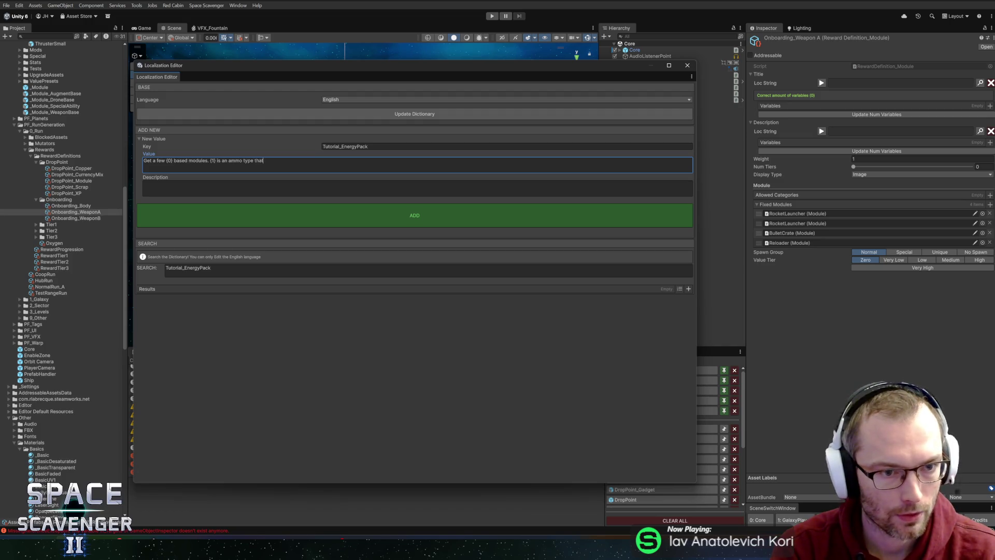
text(ar)
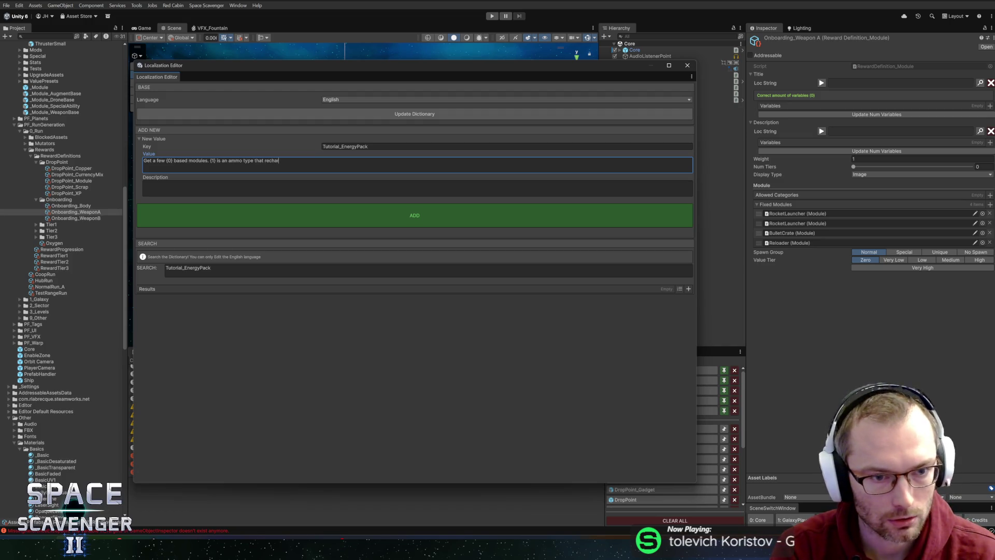
text(ges based on your {2}.)
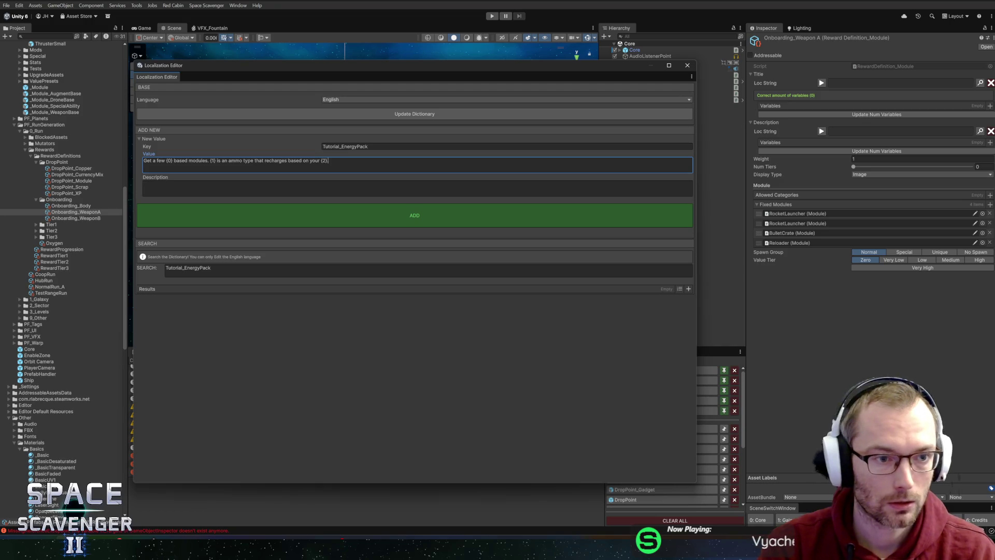
key(ctrl+a)
- Describe ENERGY as ammo recharging by ENERGY REGENERATION, rename the key Tutorial_EnergyPack_Desc, and add it
click(417, 189)
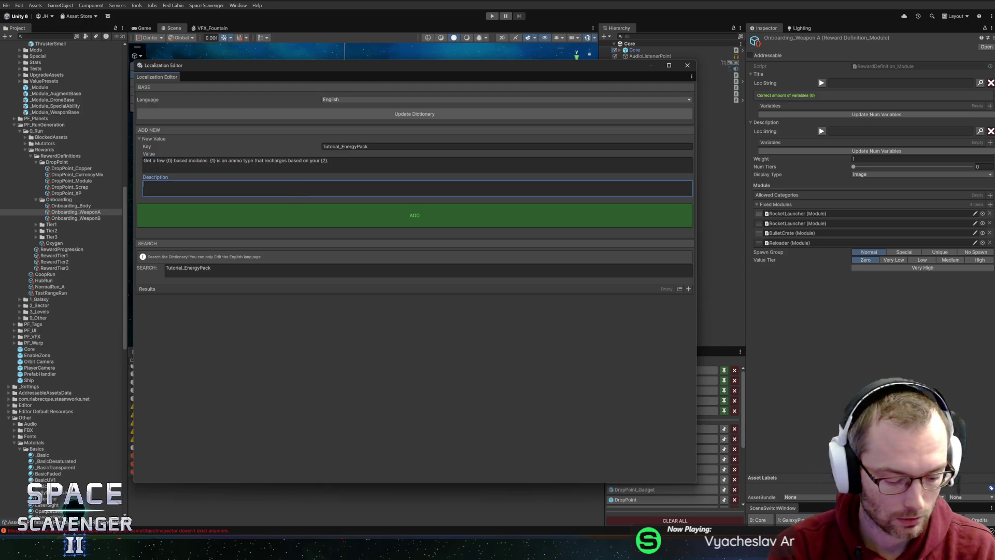
text(Get)
text( few)
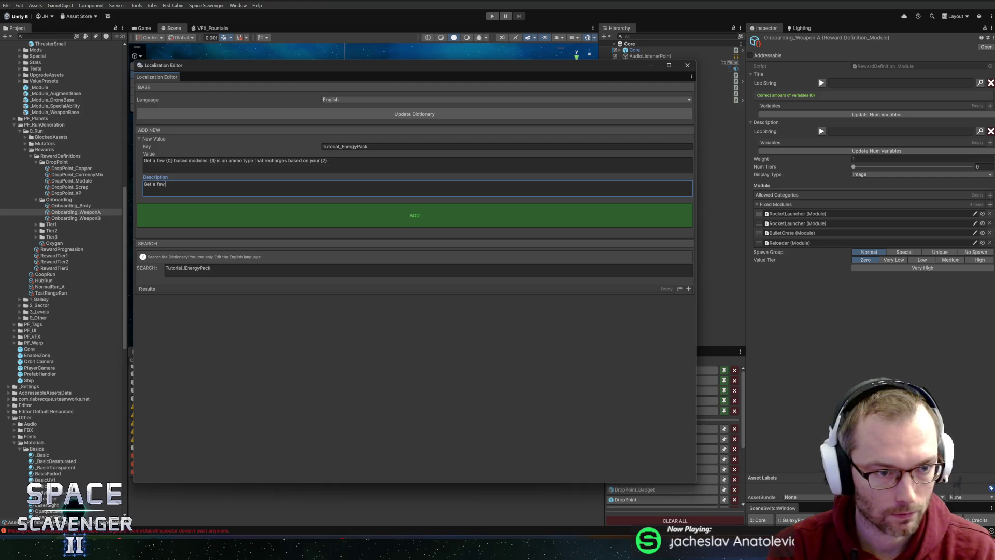
text( ENER)
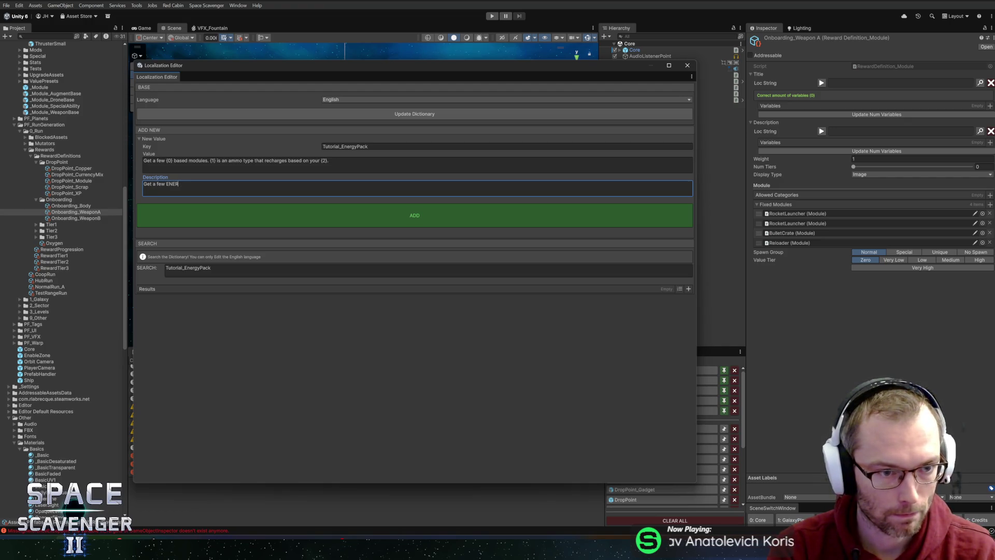
text(GY based)
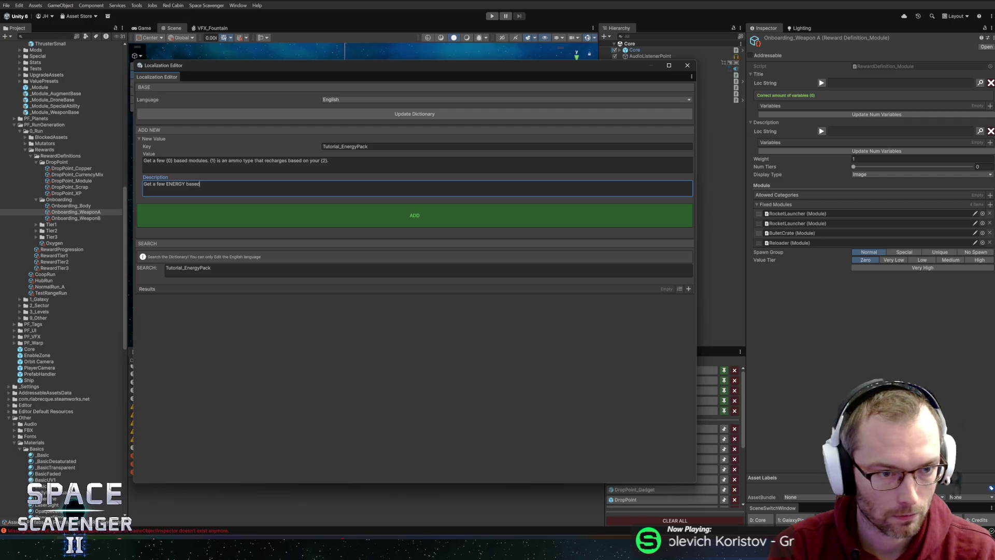
text( modules. )
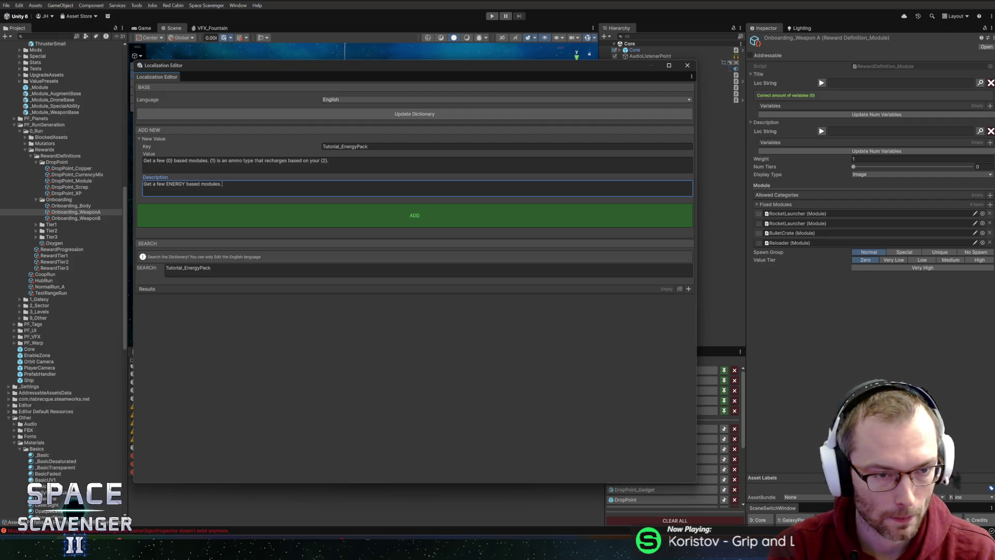
text(ENER)
text(GY is a)
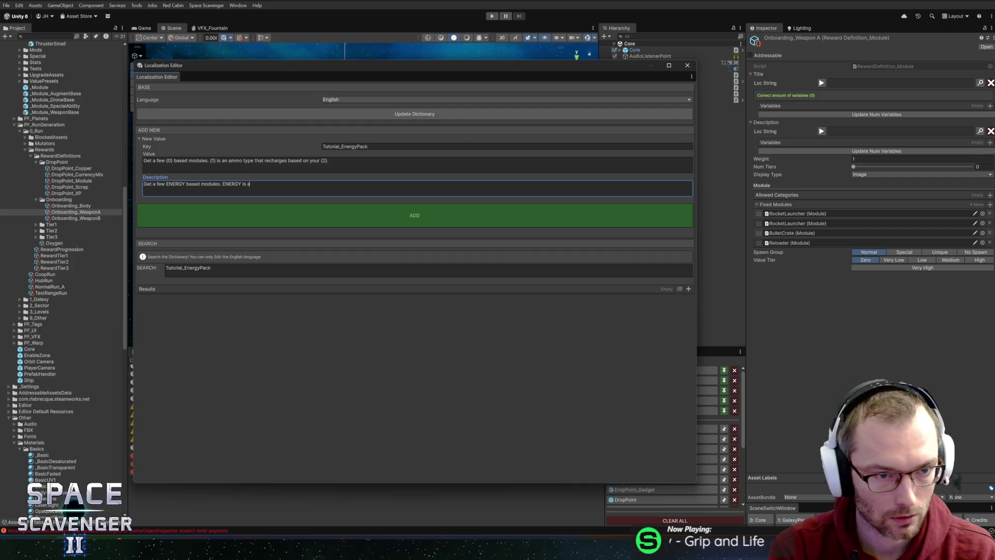
text(n ammo type th)
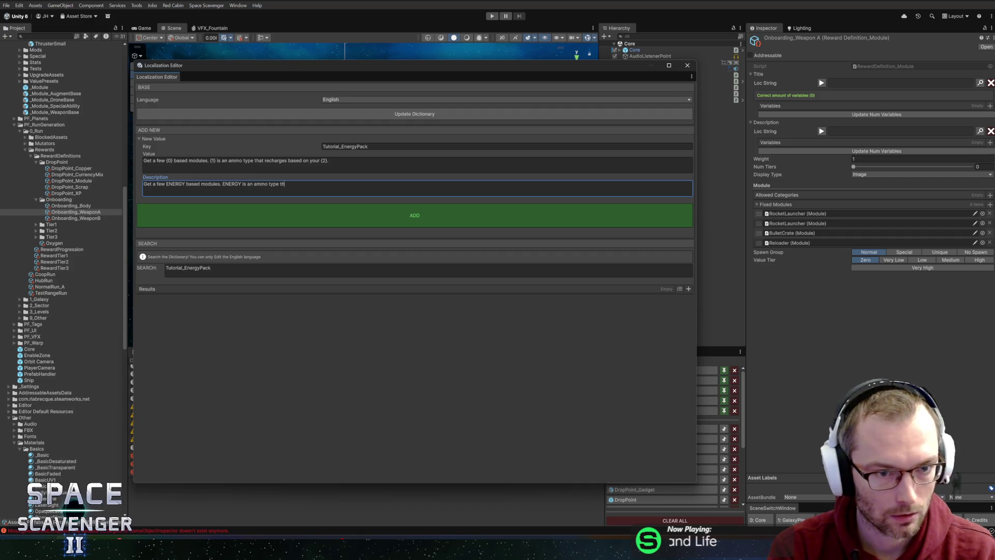
text(at redges)
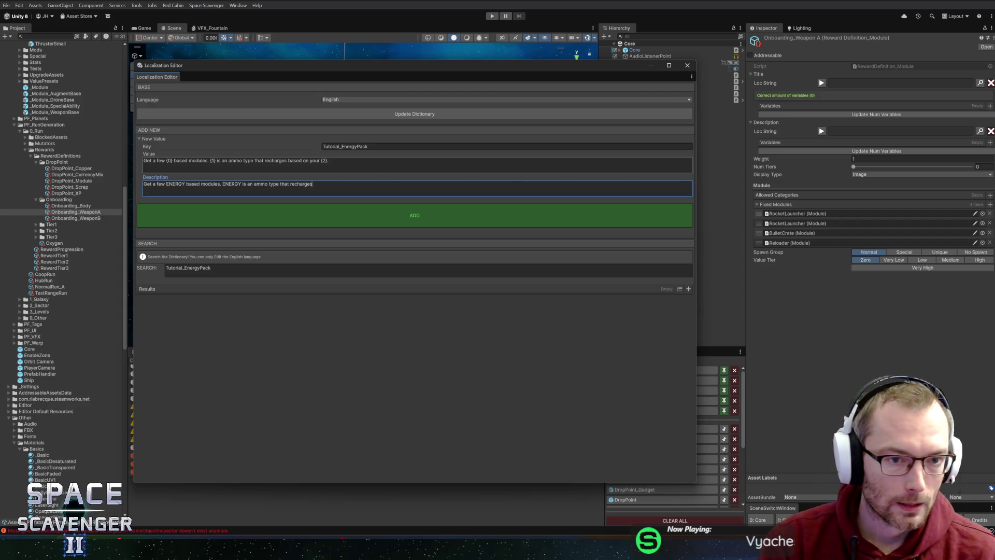
key(shift+Tab)
key(Tab)
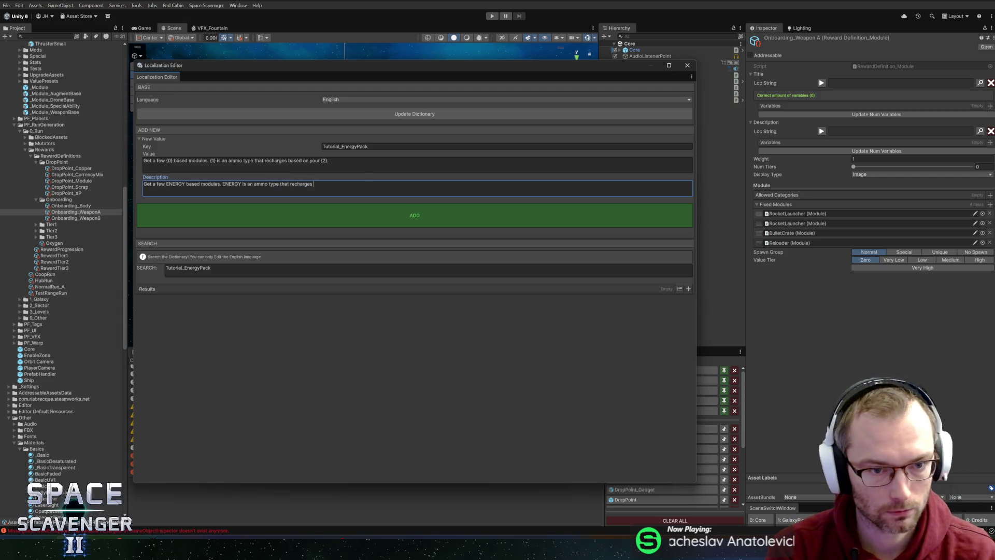
text( based on youre)
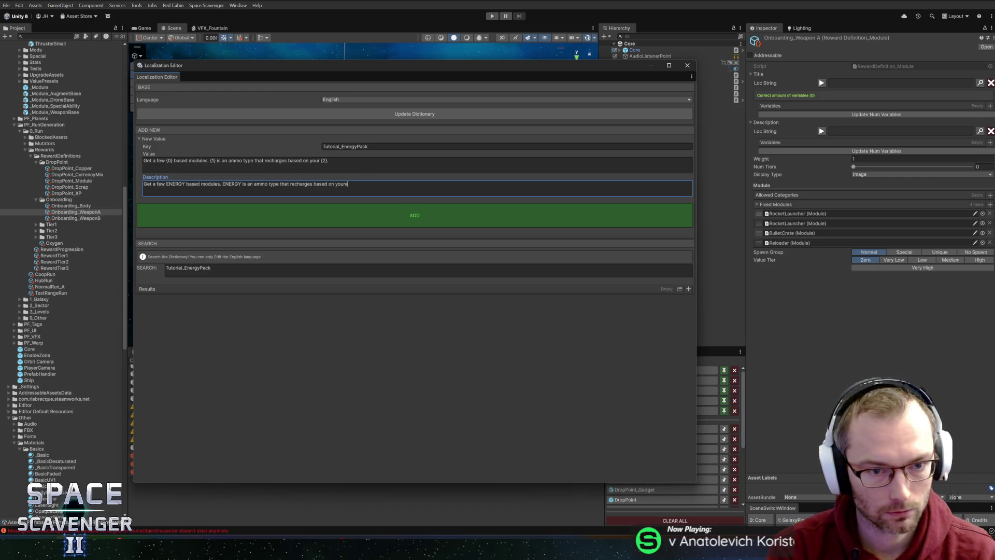
key(BackSpace)
text( ENE)
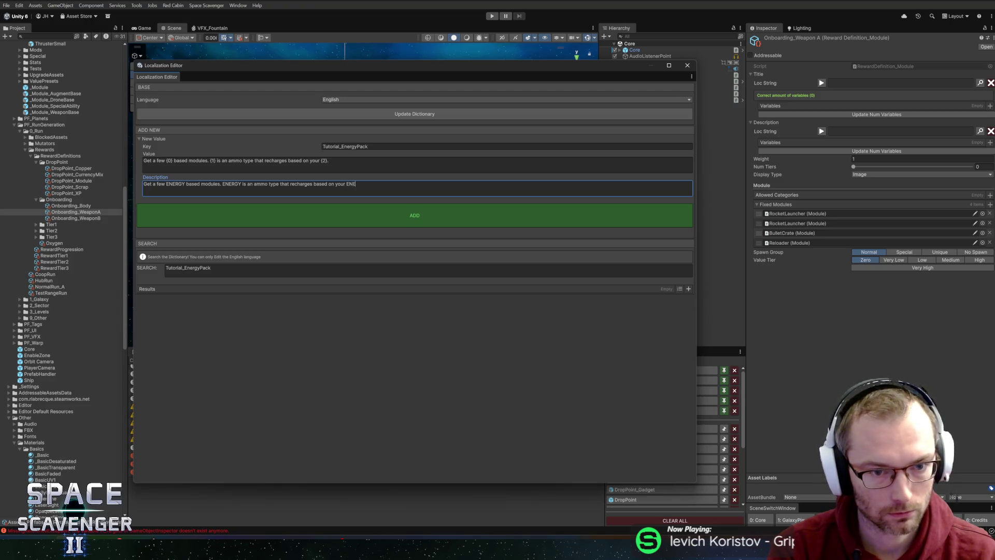
text(RGT Regeneration)
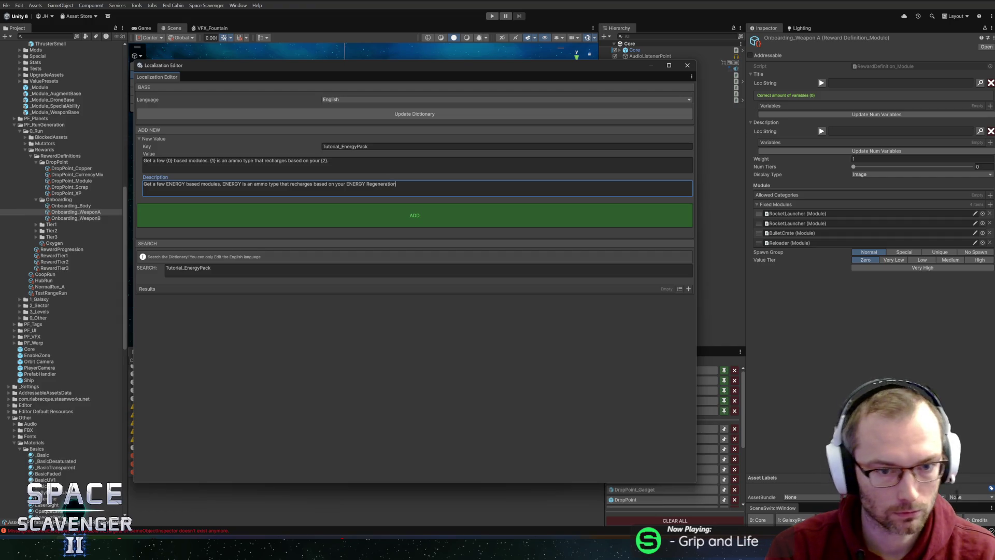
key(ctrl+shift+Left)
text(REGENE)
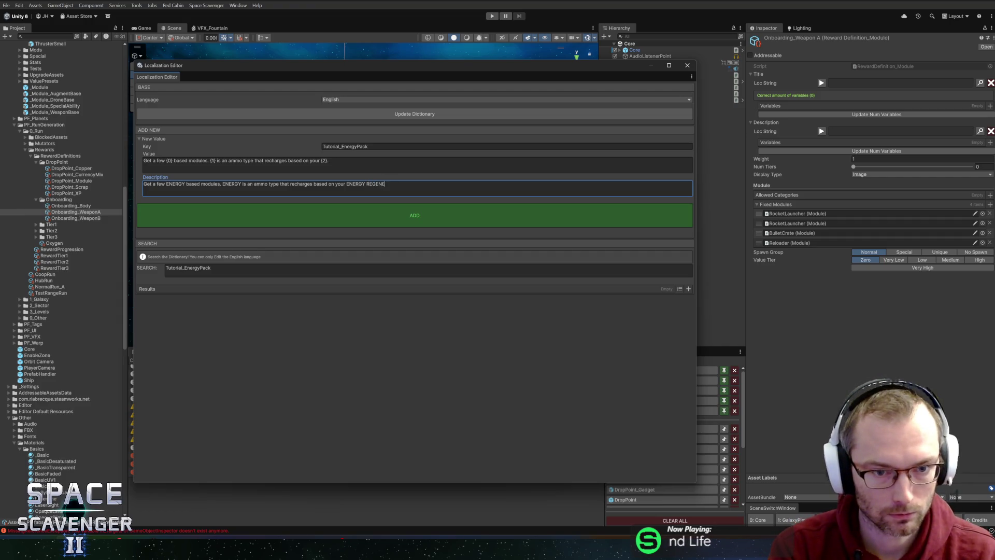
text(RATION)
key(shift+Tab)
key(shift+Tab)
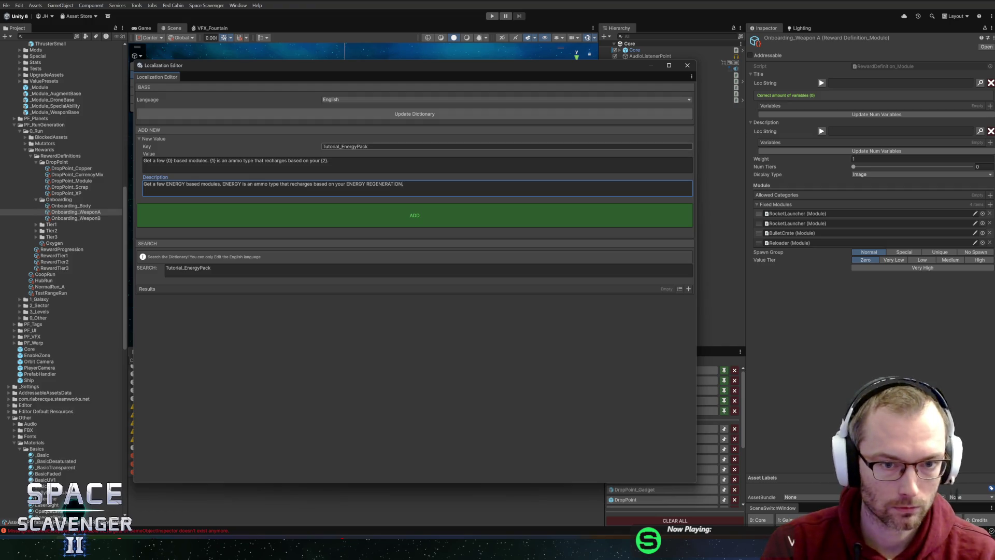
text(_Desc)
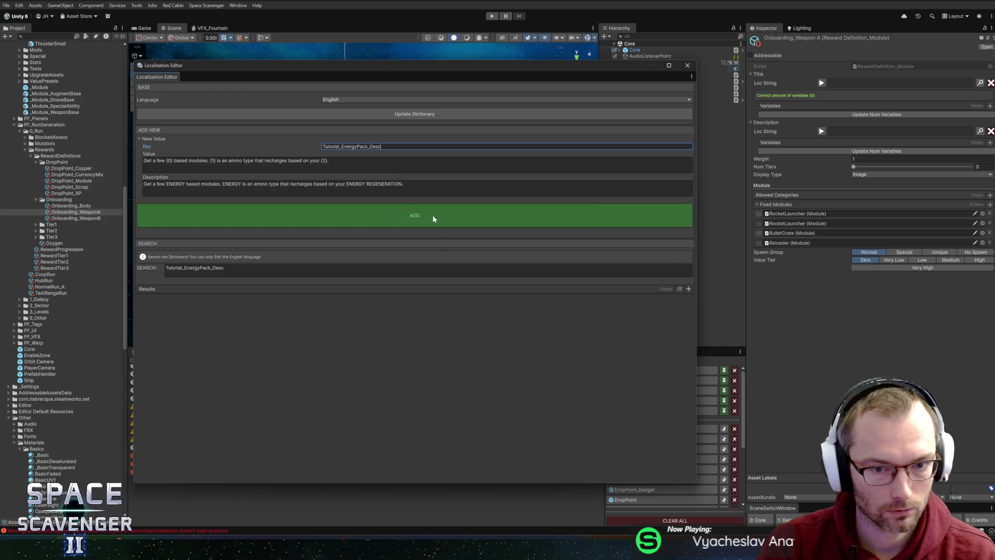
click(435, 217)
- Assign the new string, close the Localization Editor, and select the Onboarding_WeaponB reward definition
click(583, 319)
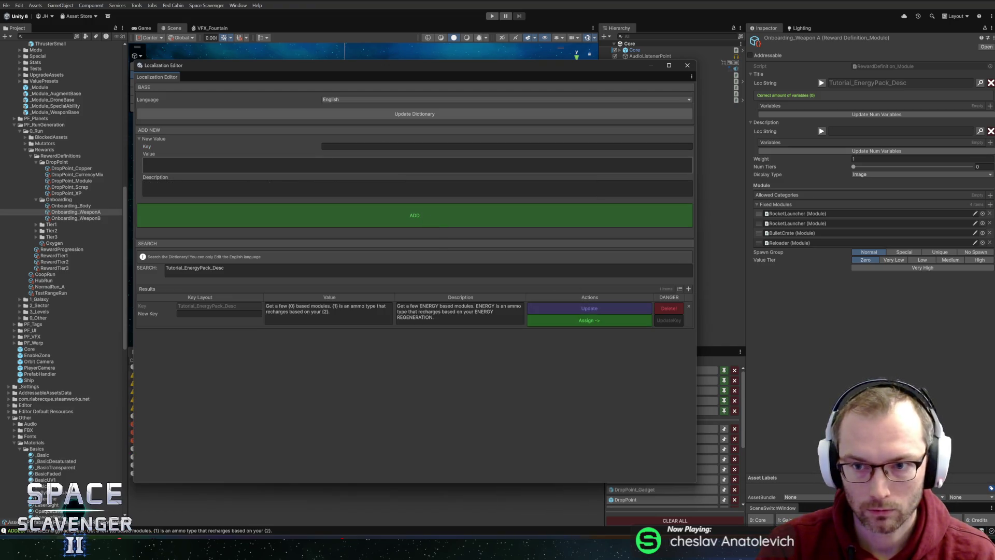
click(687, 65)
click(701, 69)
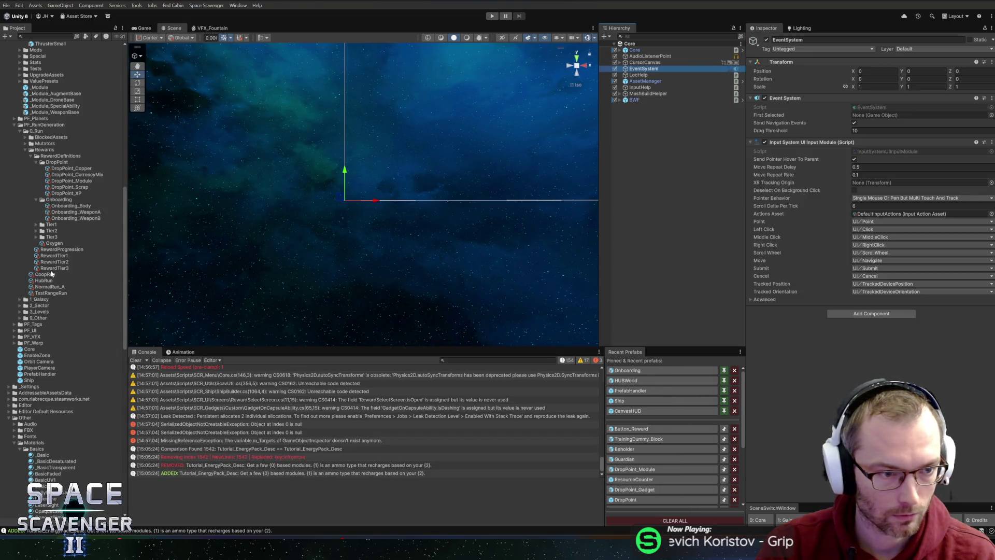
click(60, 214)
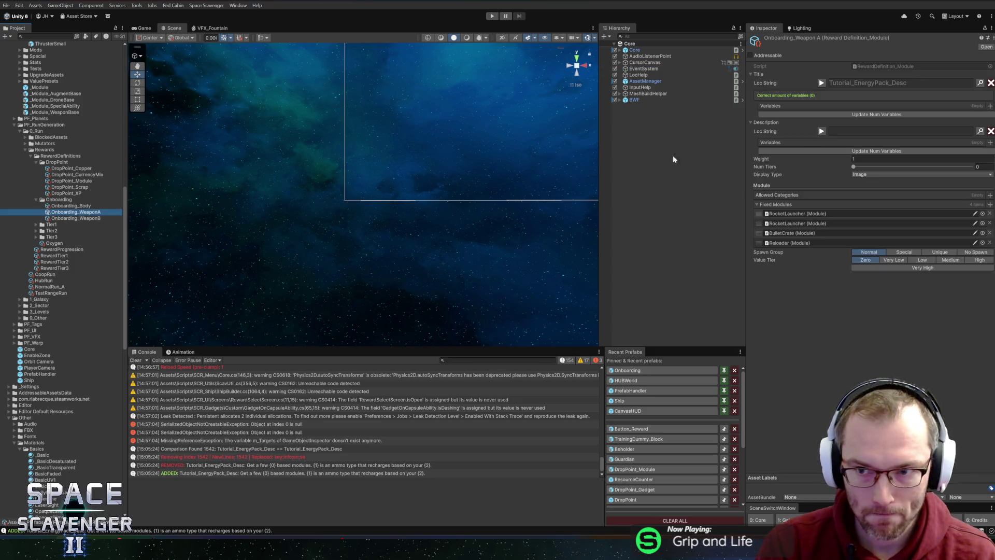
click(66, 220)
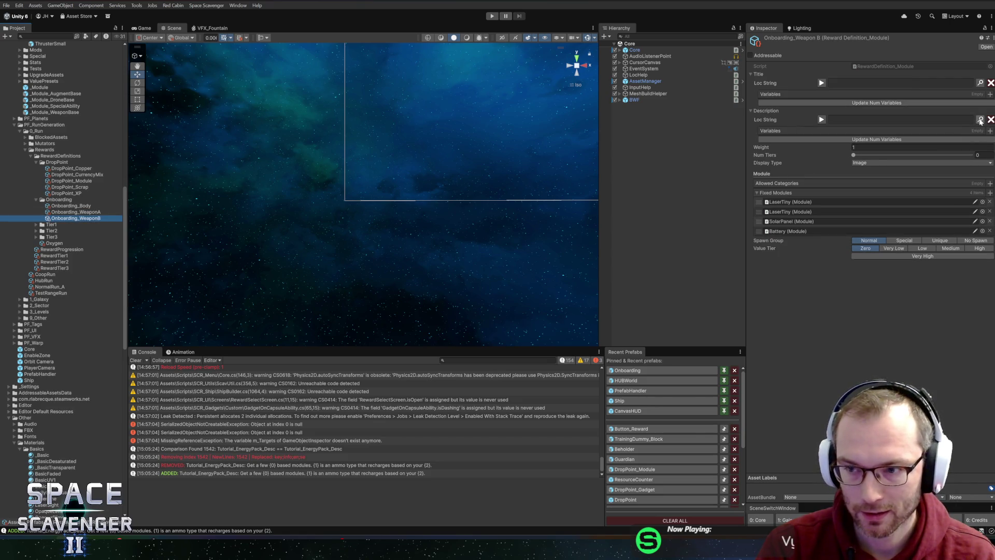
- Search 'tutorial_en' and assign Tutorial_EnergyPack_Desc as Onboarding_WeaponB's Description string
click(980, 121)
click(318, 268)
text(ener)
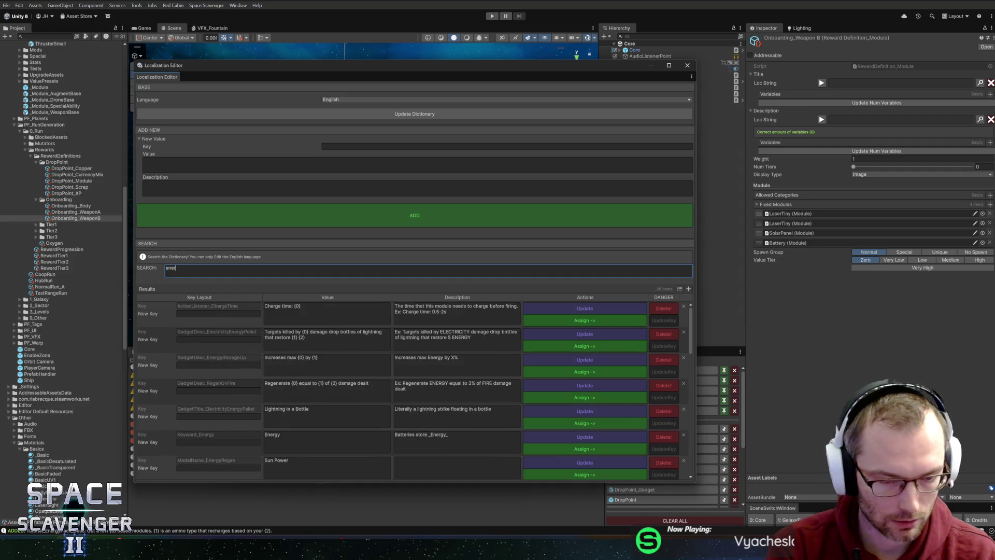
text(gy)
key(BackSpace)
key(BackSpace)
key(BackSpace)
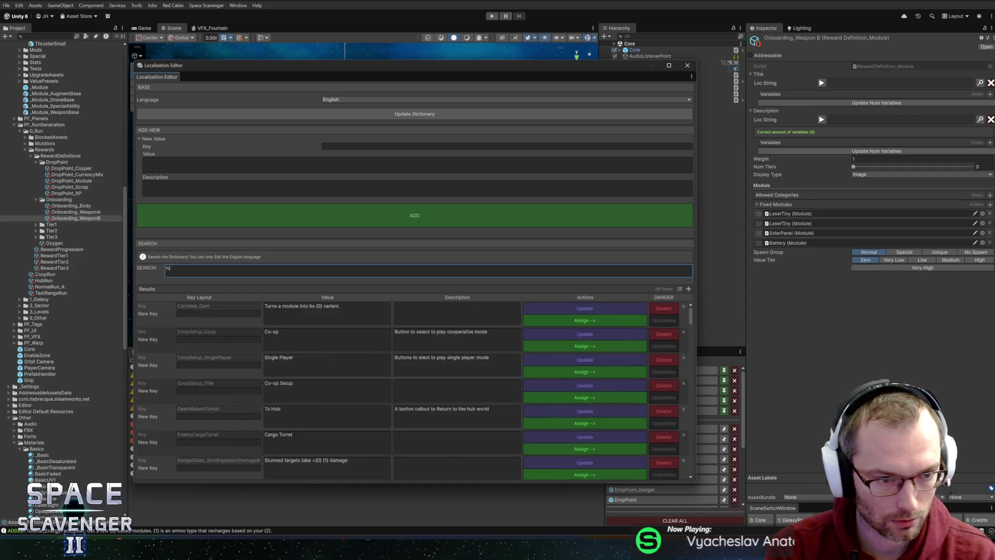
text(tutorial_)
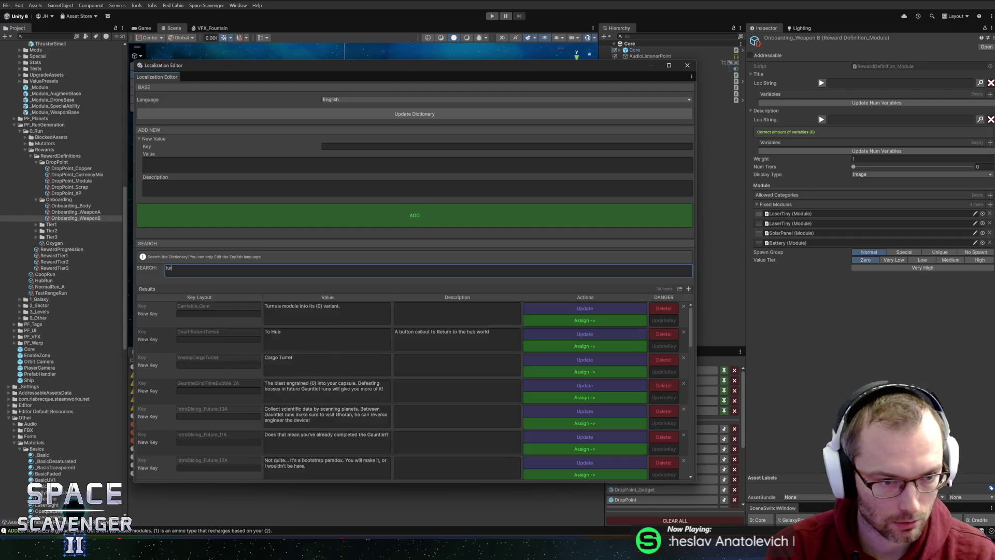
text(en)
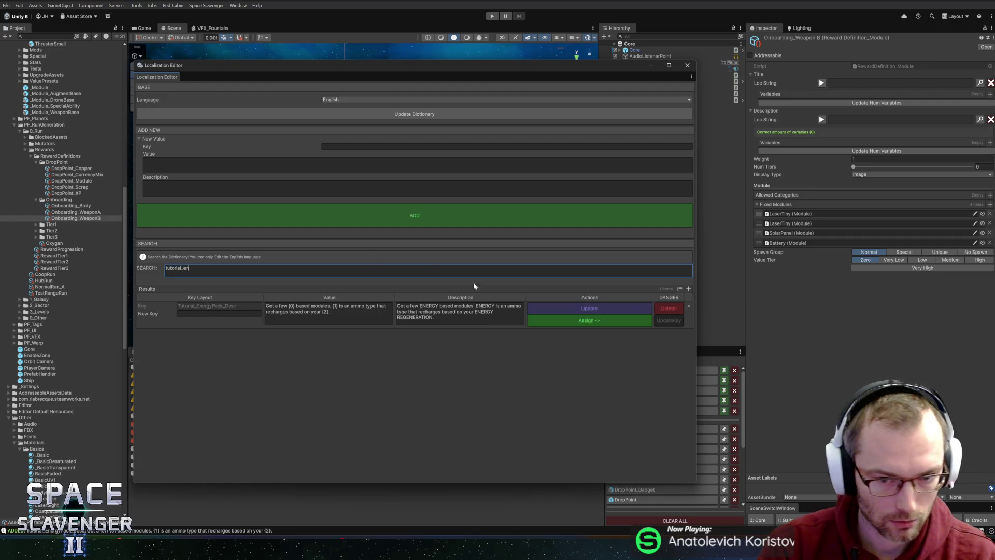
click(564, 321)
click(688, 65)
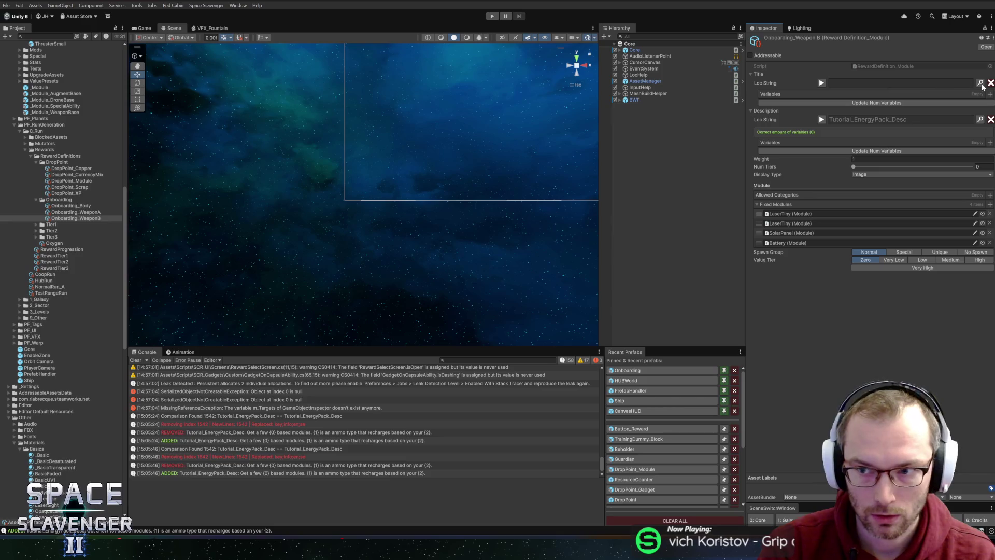
click(980, 83)
- Enter key Tutorial_EnergyPack_Title, value 'Energy Pack', and description 'A group of 4 energy-themed modules'
text(T)
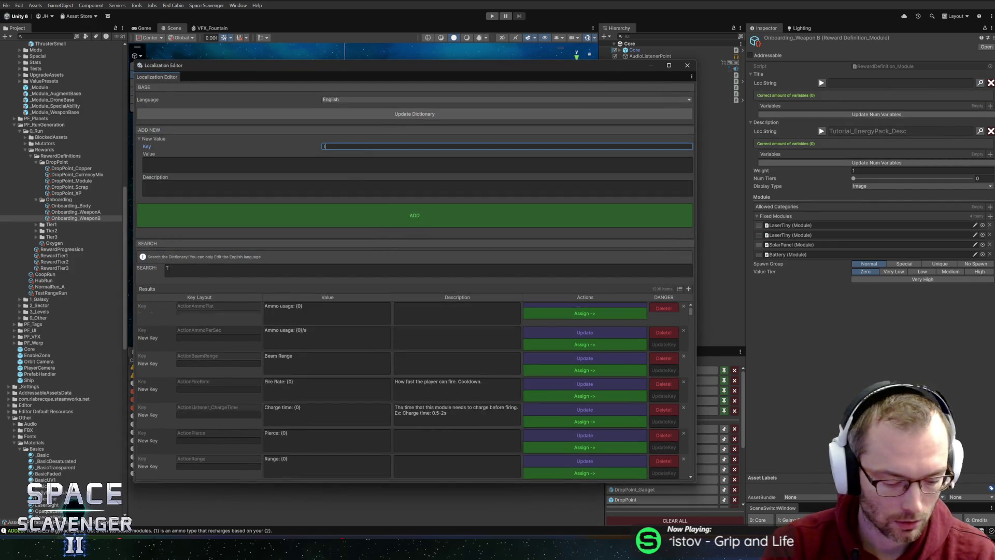
text(utorial_EnergyPack_RT)
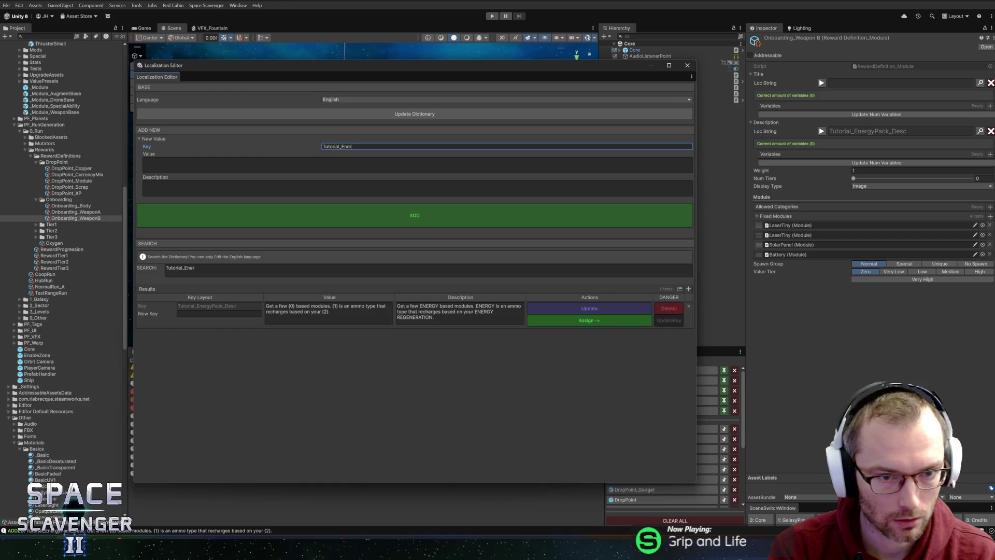
key(BackSpace)
key(BackSpace)
text(Title)
key(Tab)
text(Energy Pack)
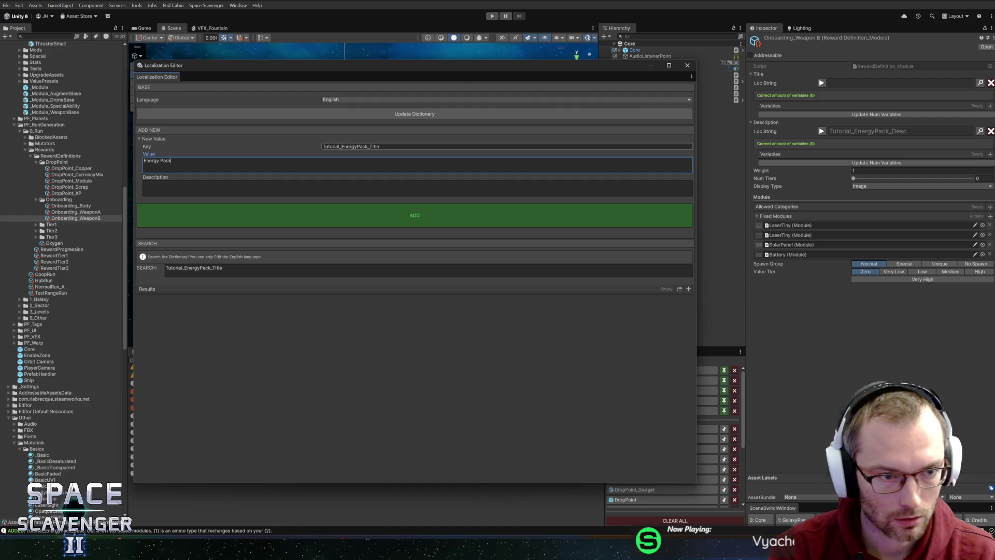
key(Tab)
text(A p)
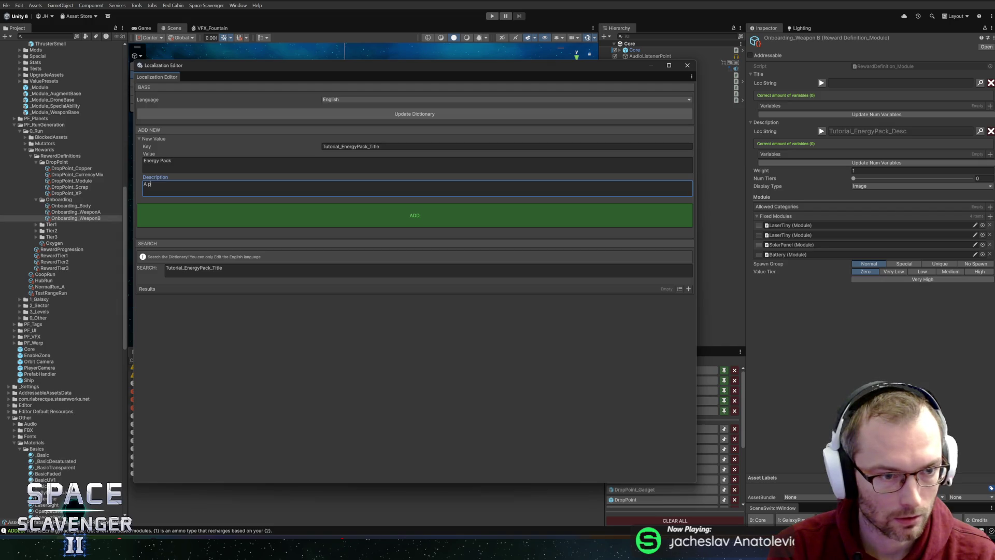
text(ack)
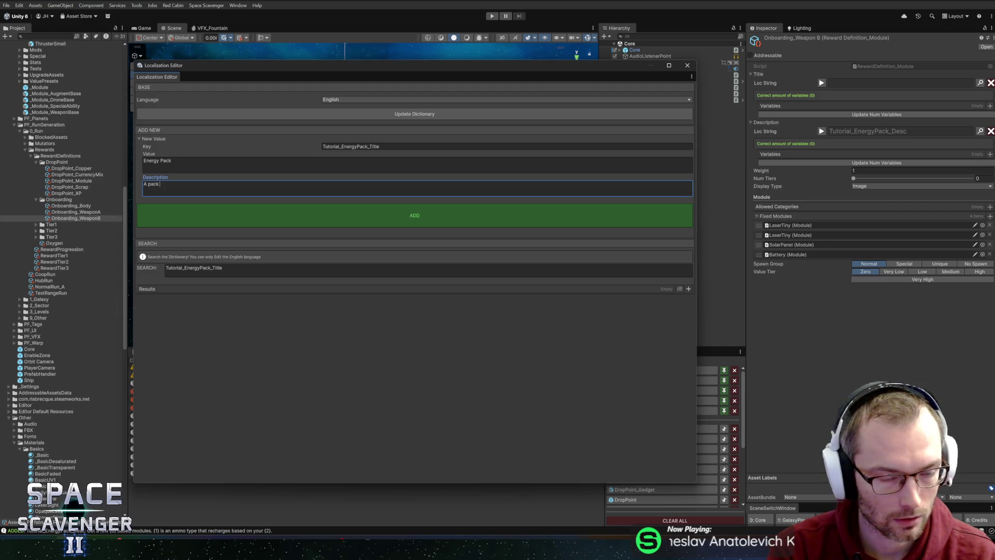
key(ctrl+BackSpace)
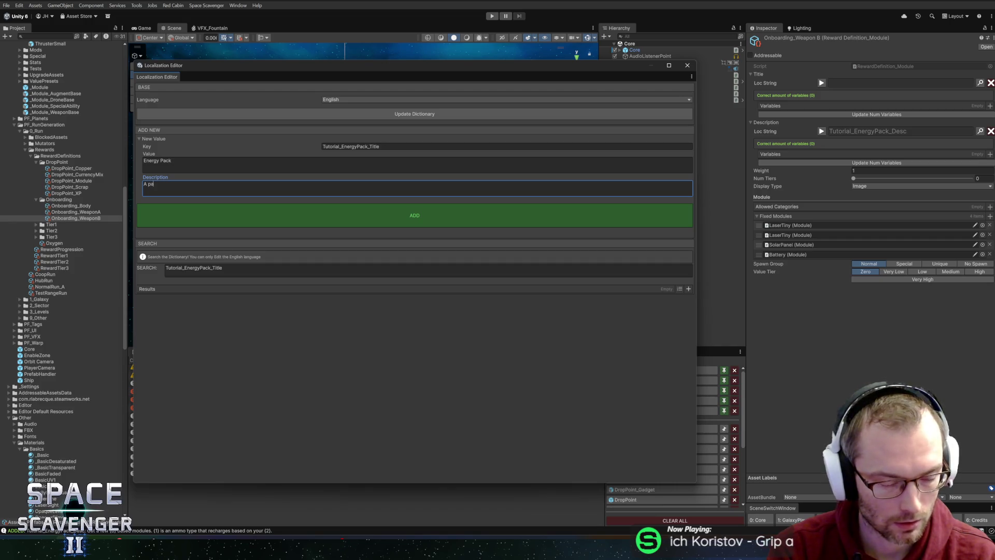
text(ck )
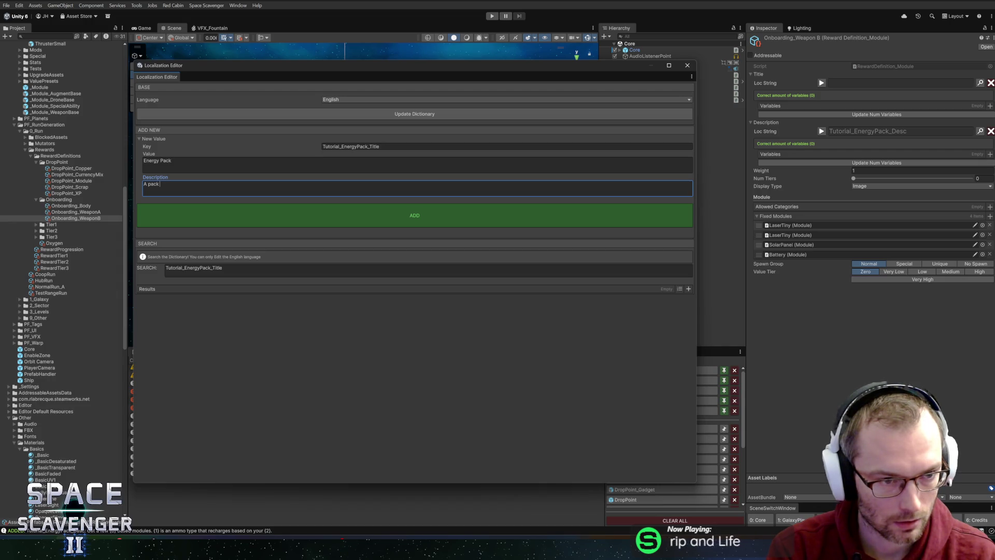
text(of ener)
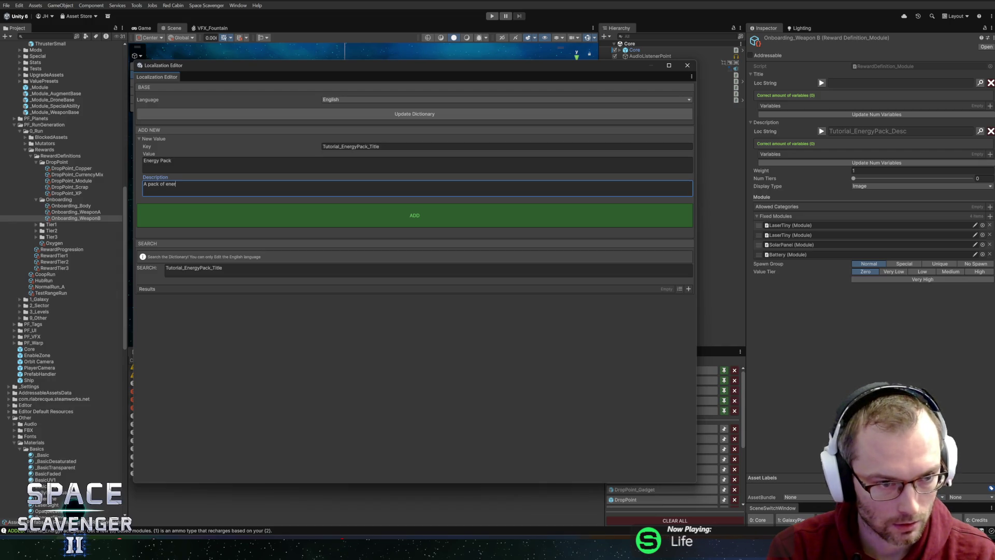
text(gy-)
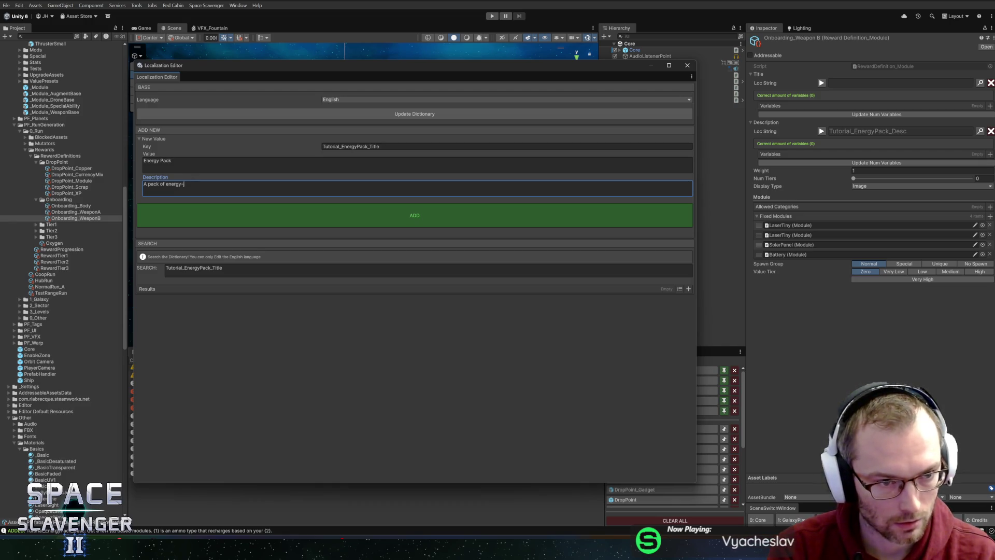
text(theme)
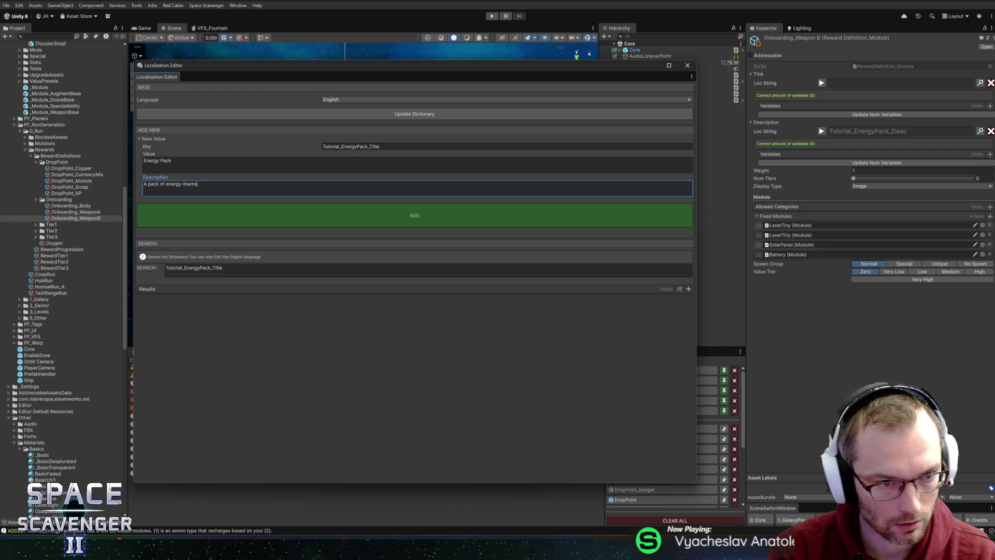
text(d modules)
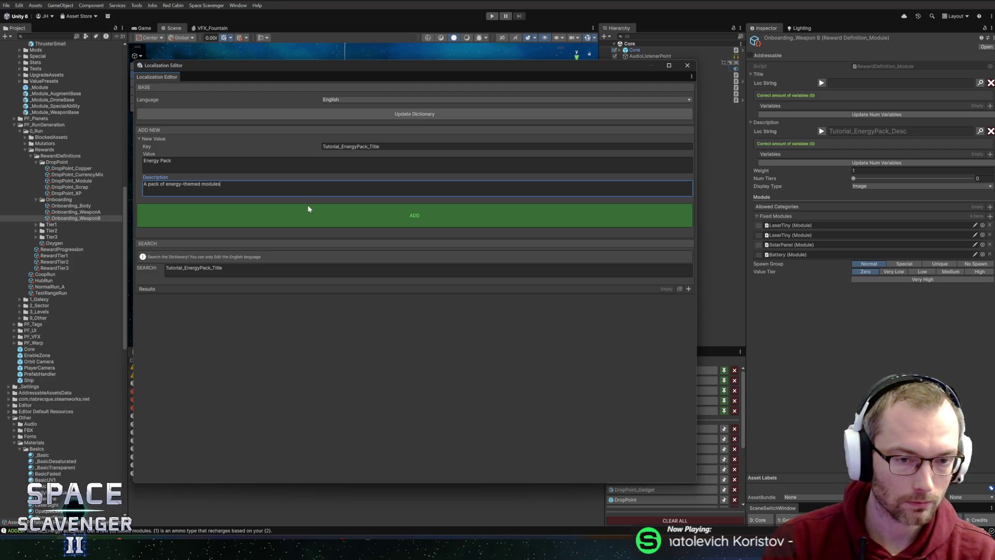
key(ctrl+shift+Left)
text(group of )
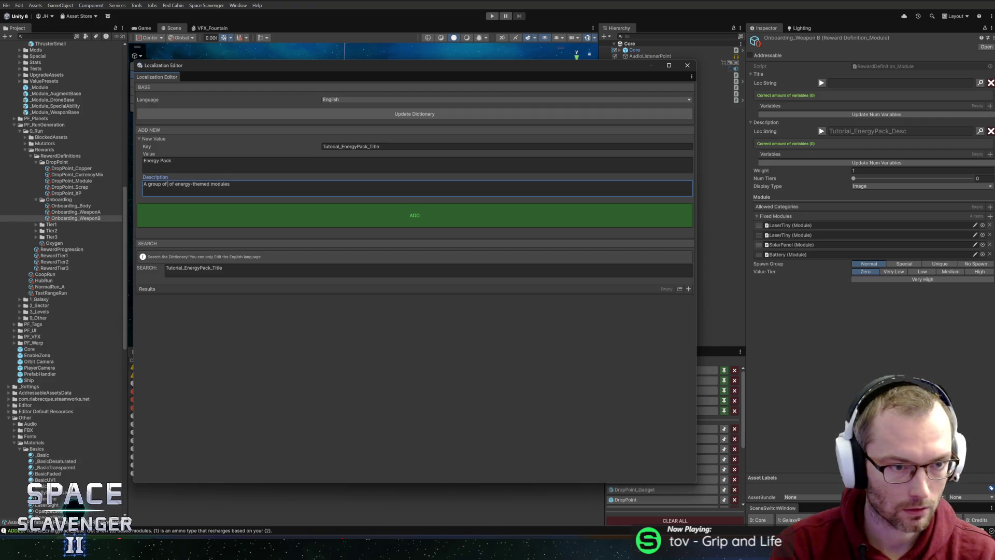
text(4)
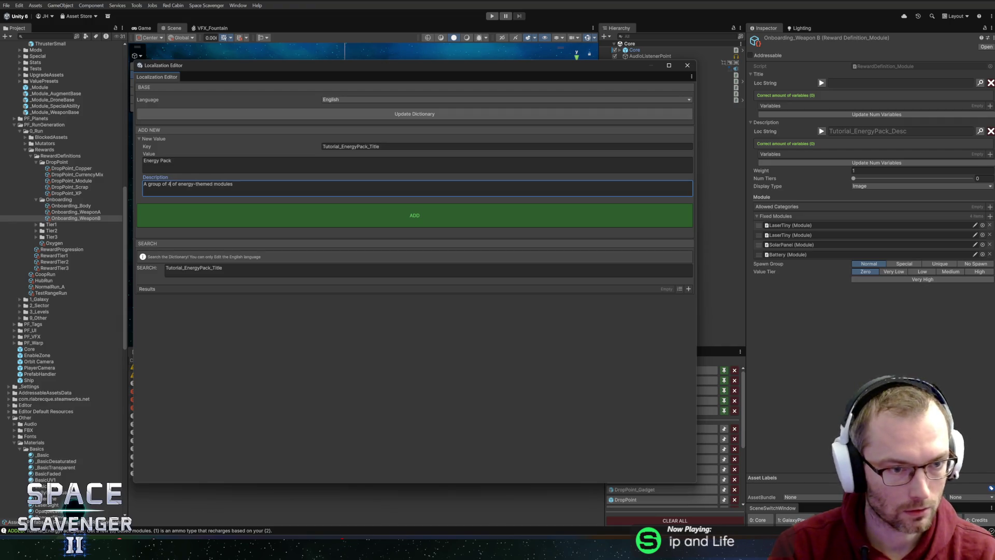
key(Delete)
key(Delete)
key(Delete)
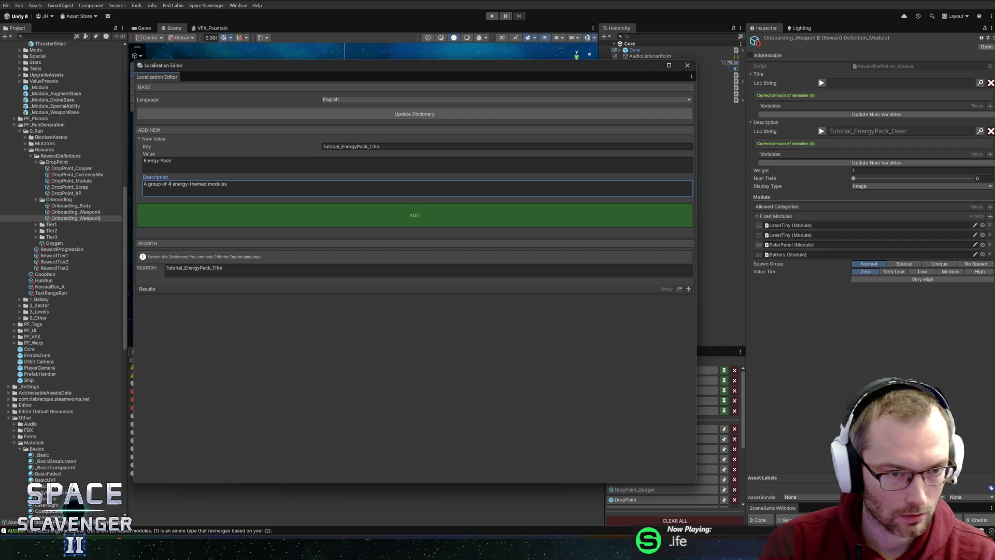
- Add the Tutorial_EnergyPack_Title entry, assign it as Weapon B's title, and close the editor
click(415, 216)
click(589, 321)
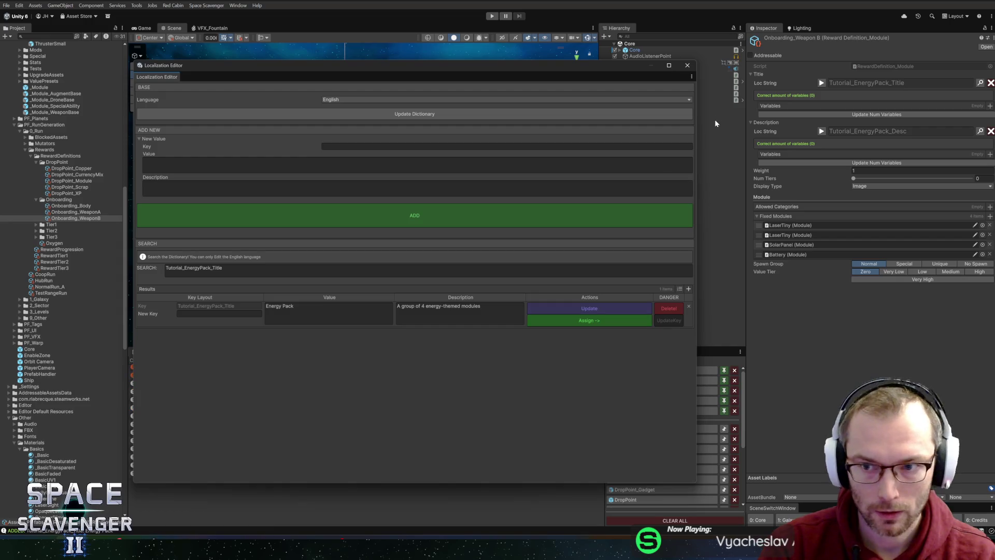
click(687, 65)
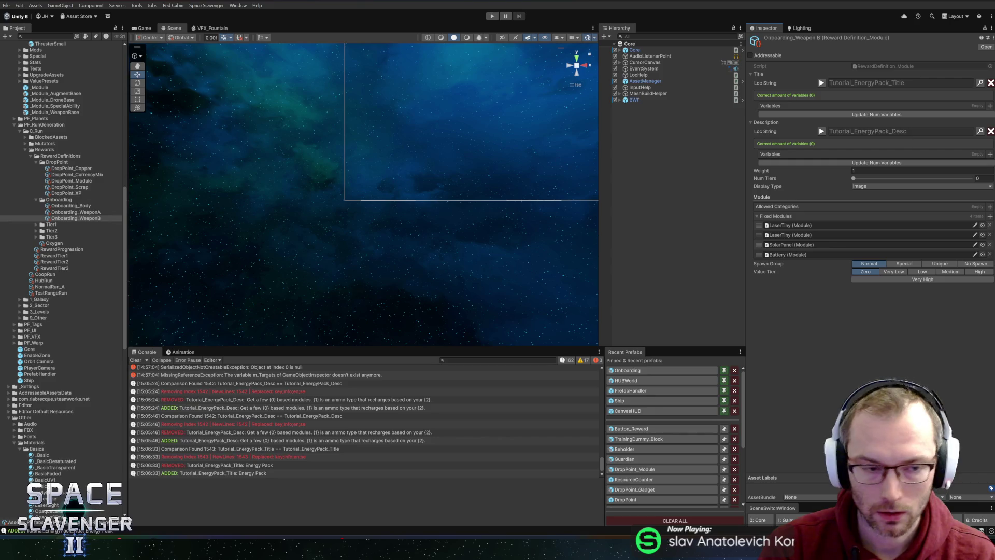
- Select Onboarding_WeaponA and enter a new key Tutorial_BulletPack_Title with value 'Bullet pack'
click(81, 212)
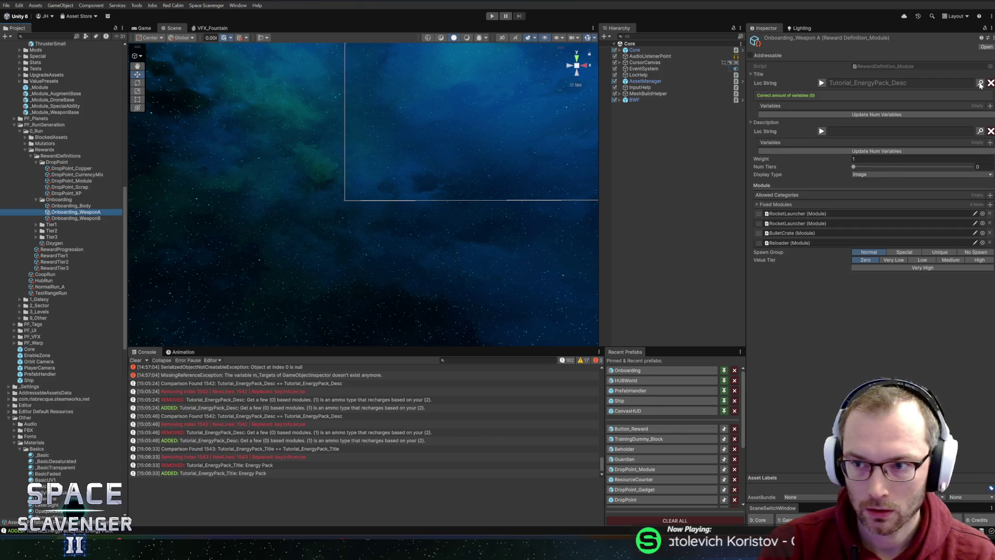
click(980, 83)
click(507, 146)
text(Tutorial_Bu)
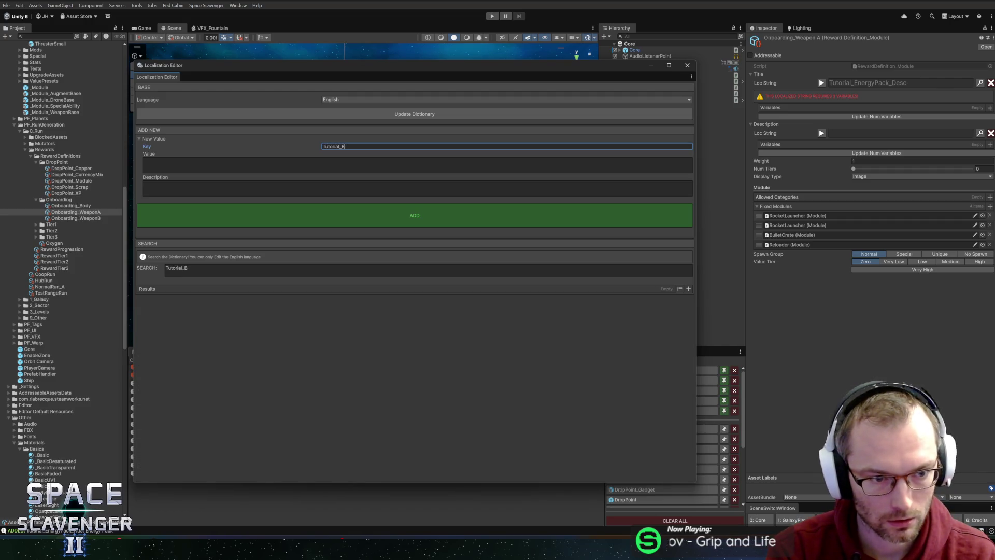
key(BackSpace)
key(BackSpace)
text(Ener)
key(BackSpace)
key(BackSpace)
key(BackSpace)
text(BulletPack_T)
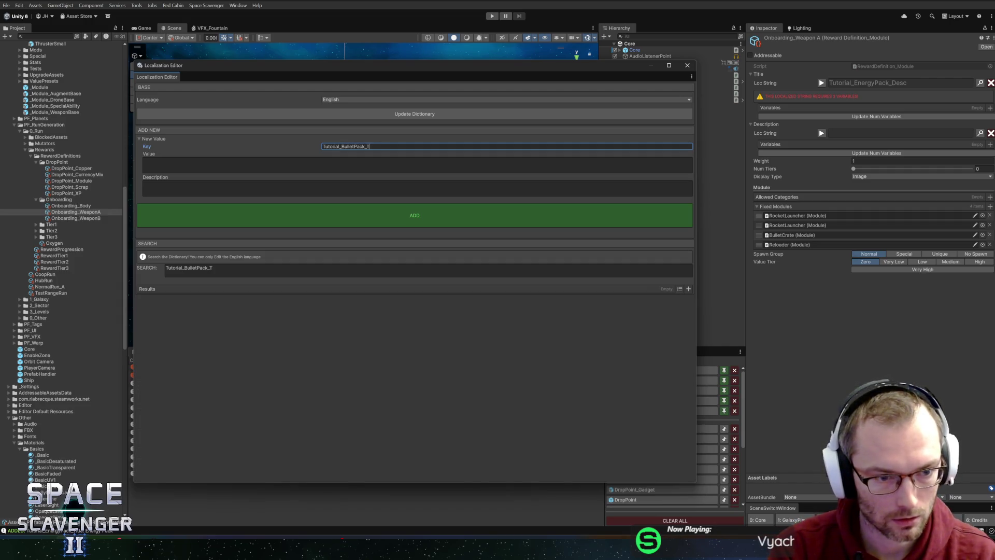
text(e)
key(Tab)
text(llet)
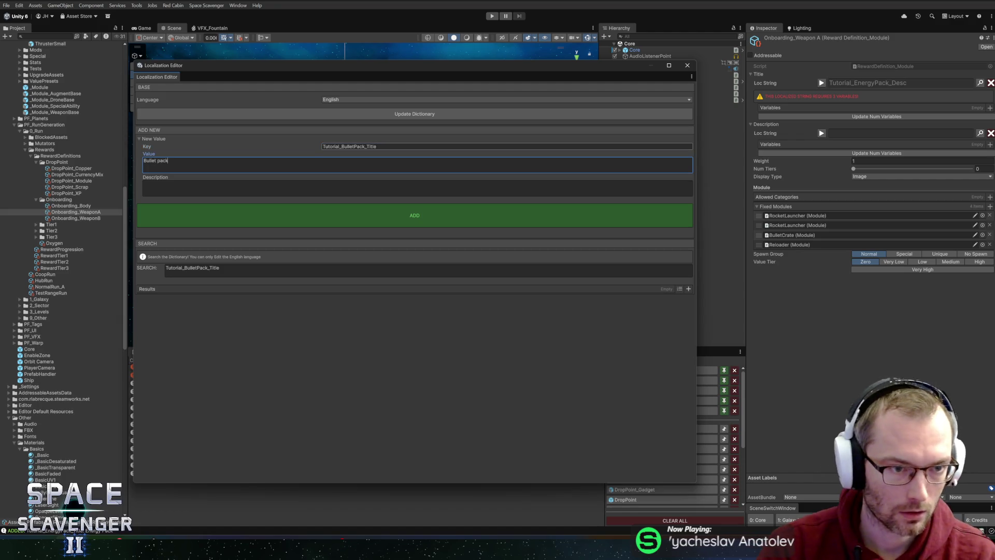
- Add the Tutorial_BulletPack_Title entry and assign it as Weapon A's title
click(322, 215)
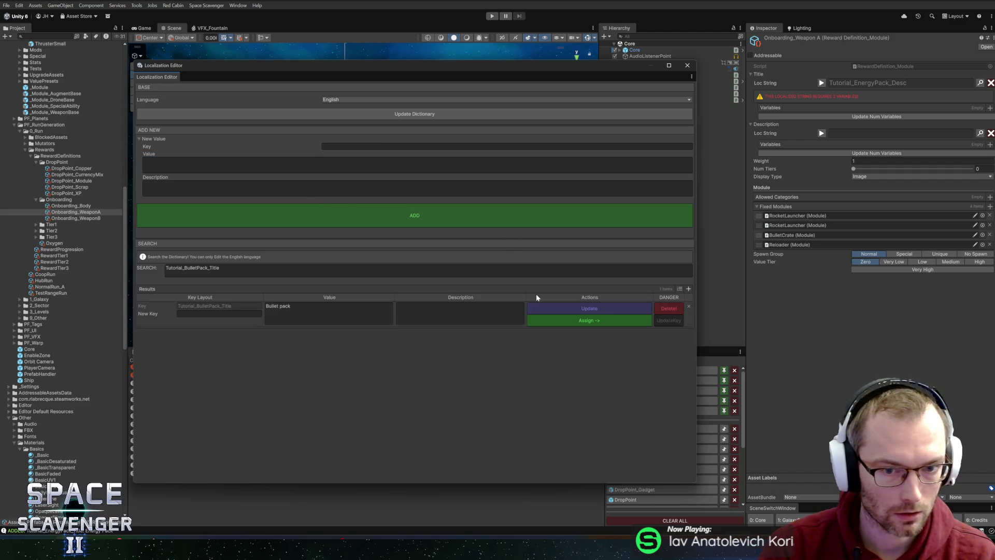
click(558, 321)
click(687, 65)
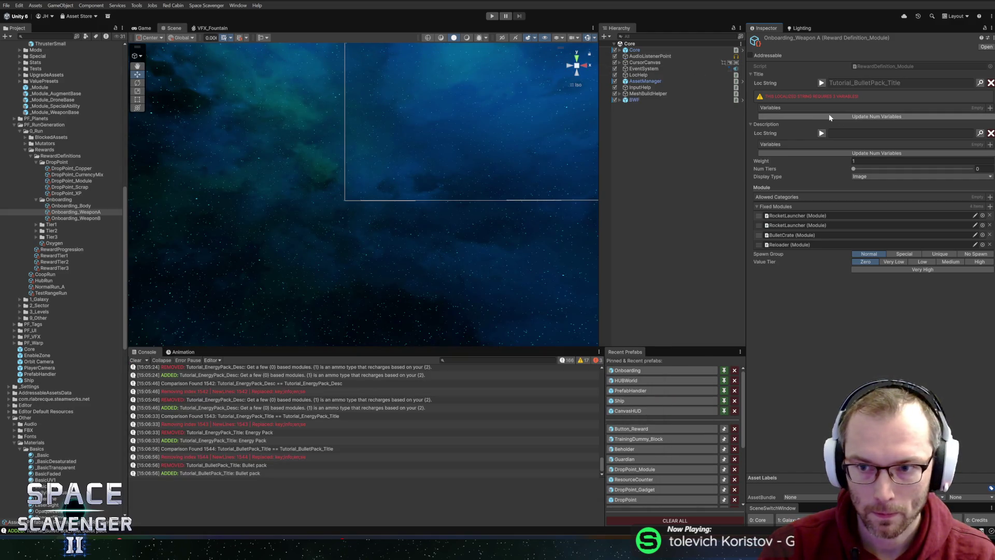
click(980, 131)
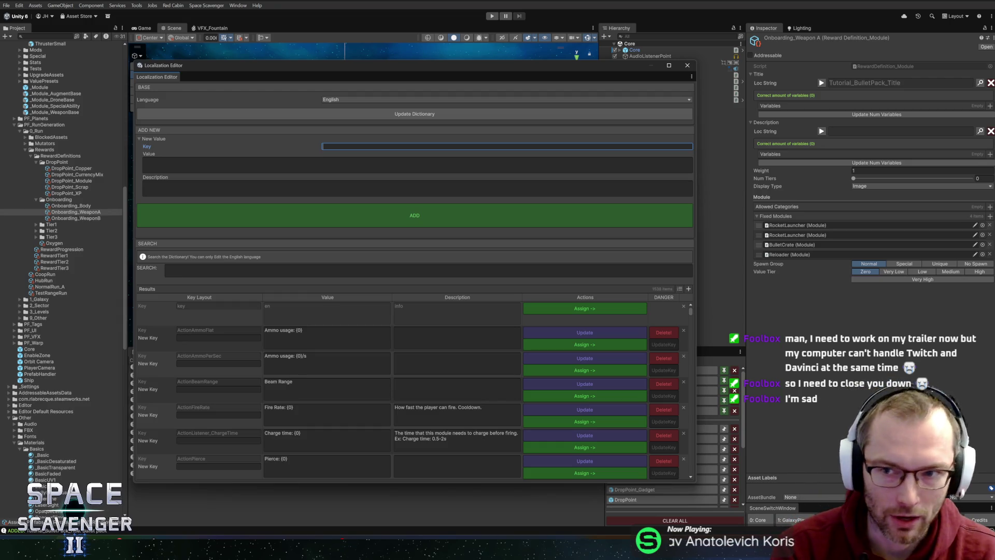
- Search Tutorial_ keys to review the EnergyPack entries, then draft the key Tutorial_BulletPack_ and switch to the browser
text(Tutorial_)
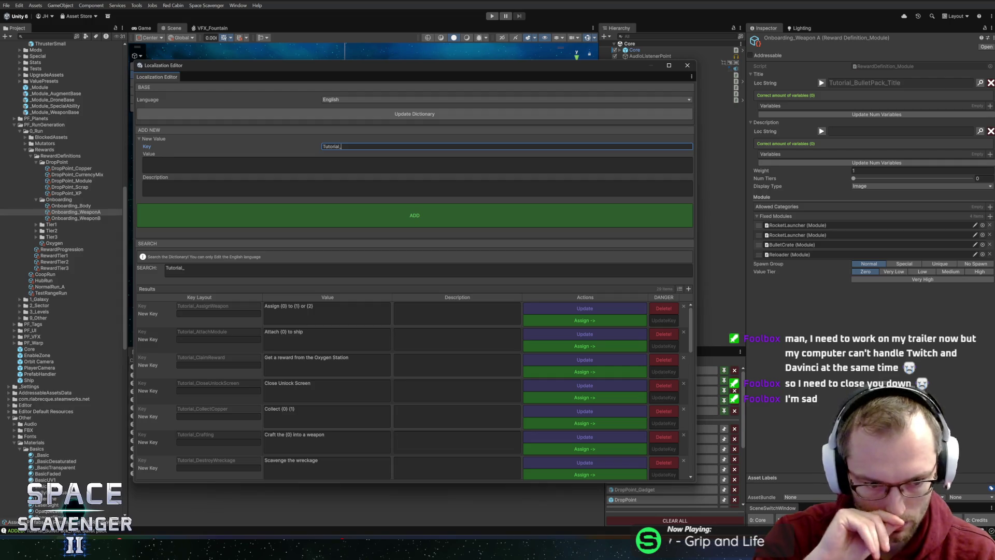
text(Ener)
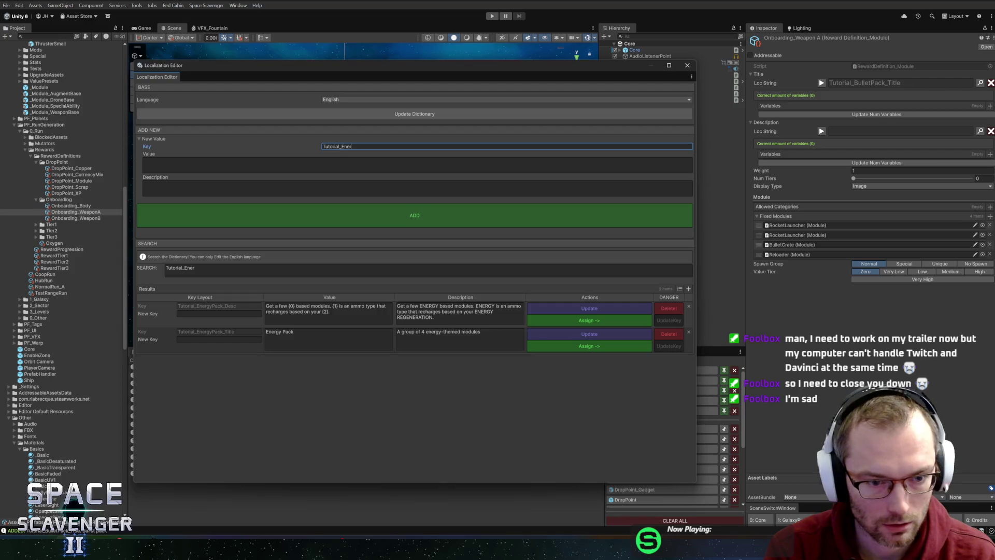
key(Tab)
key(Tab)
key(Tab)
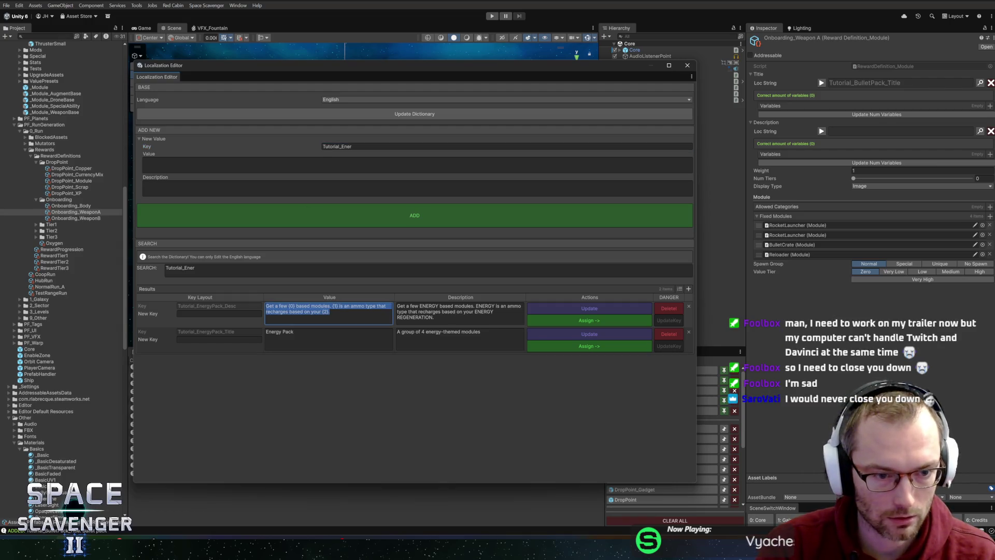
key(shift+Tab)
key(shift+Tab)
key(shift+Tab)
key(BackSpace)
key(BackSpace)
key(BackSpace)
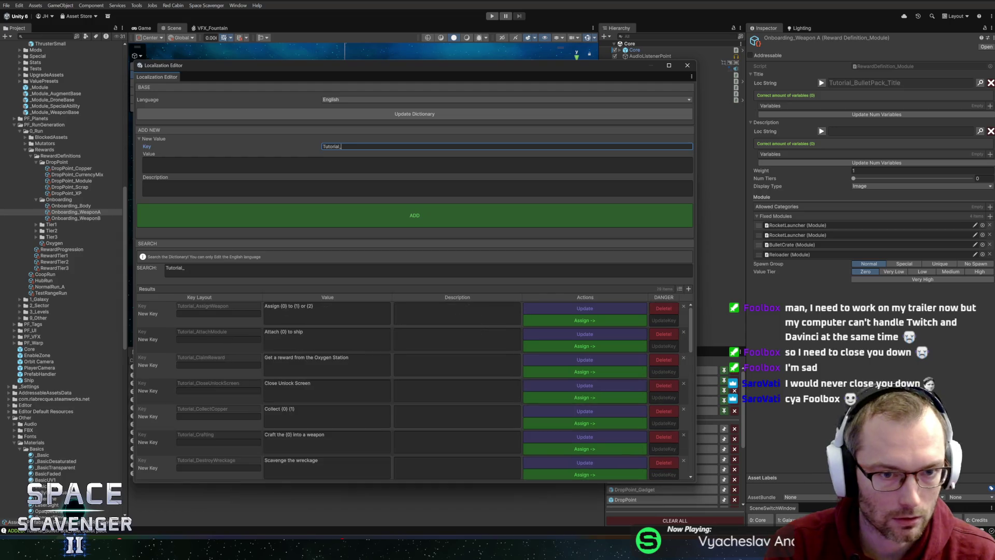
text(BulletPack_)
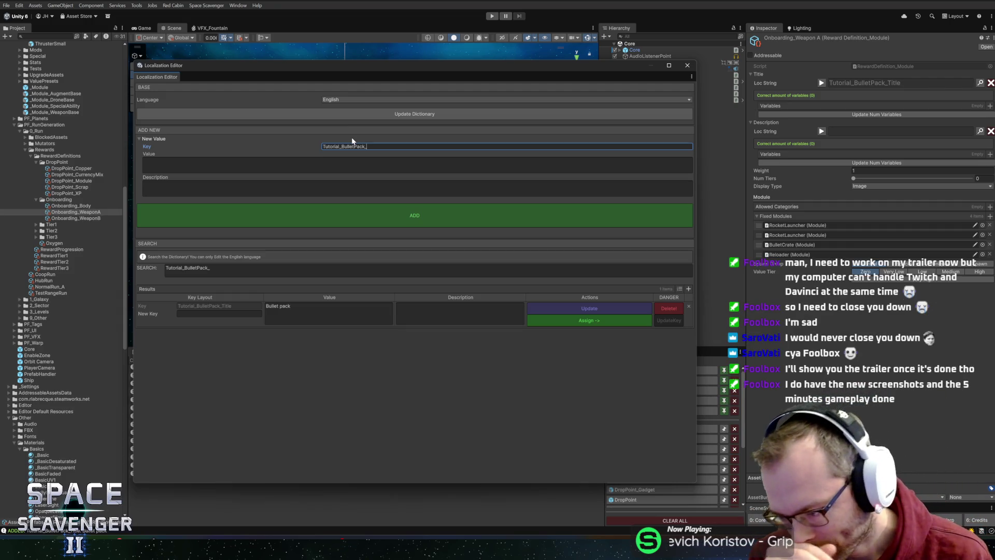
key(alt+Tab)
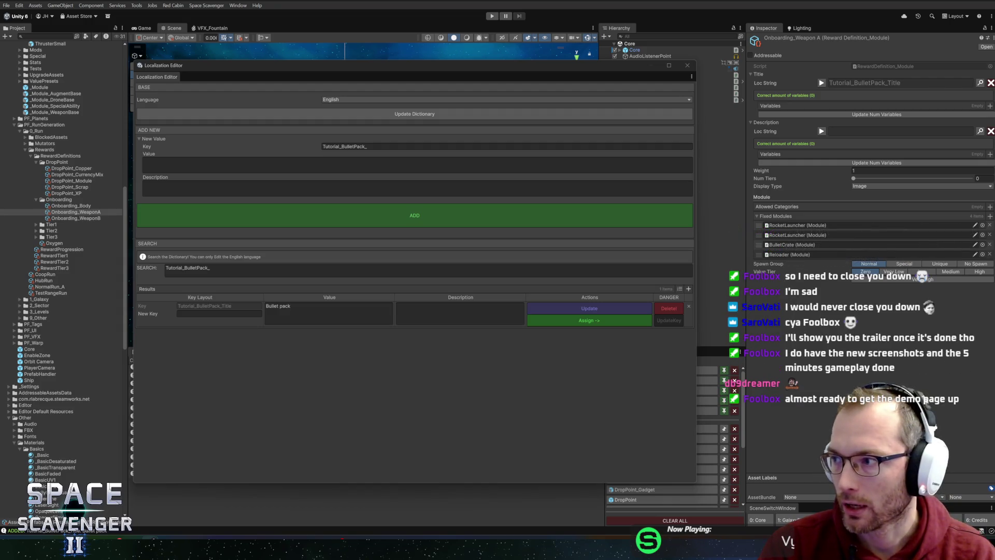
key(alt+Tab)
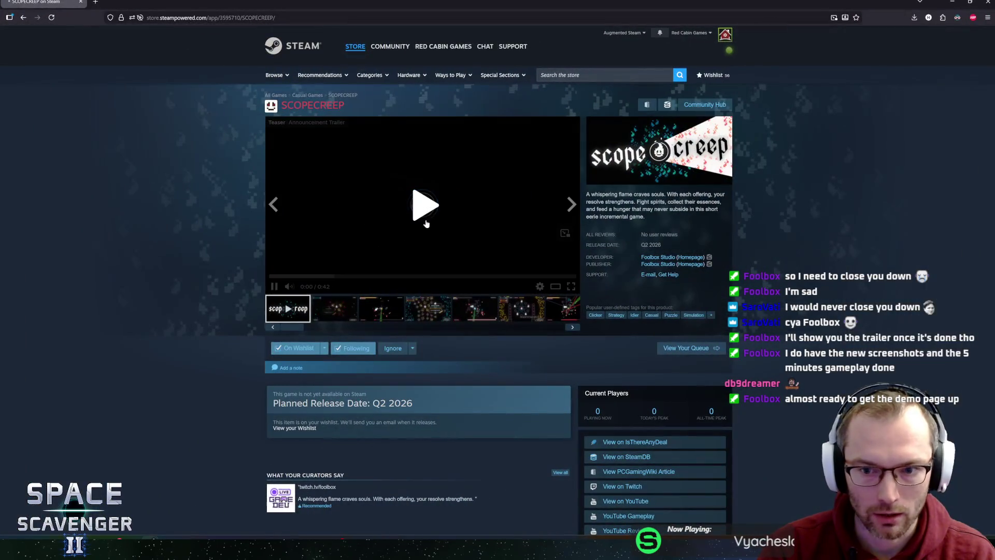
- Show SCOPECREEP's second screenshot and open it in the full-screen viewer
click(342, 308)
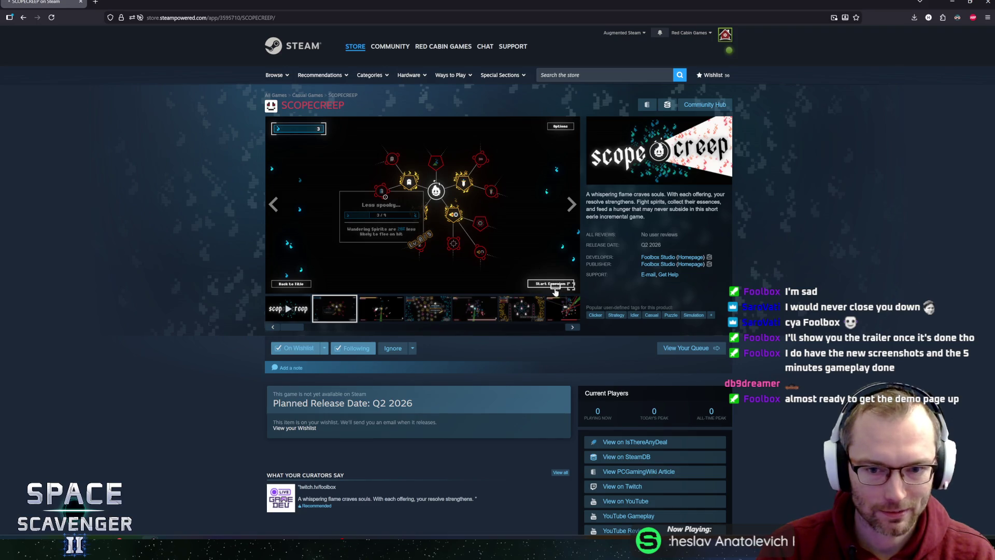
click(556, 290)
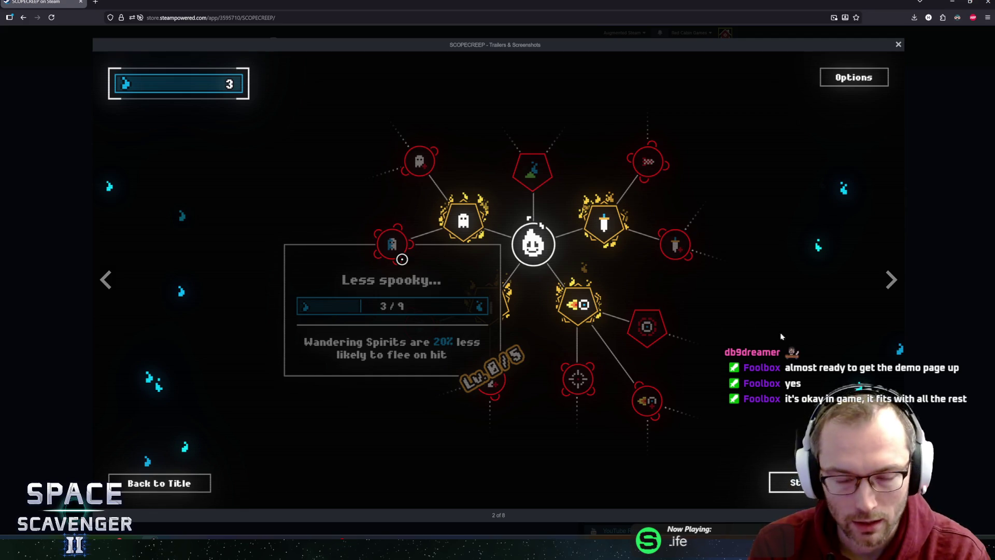
- Step through SCOPECREEP's gallery from screenshot 3 to the final screenshot 8
key(Right)
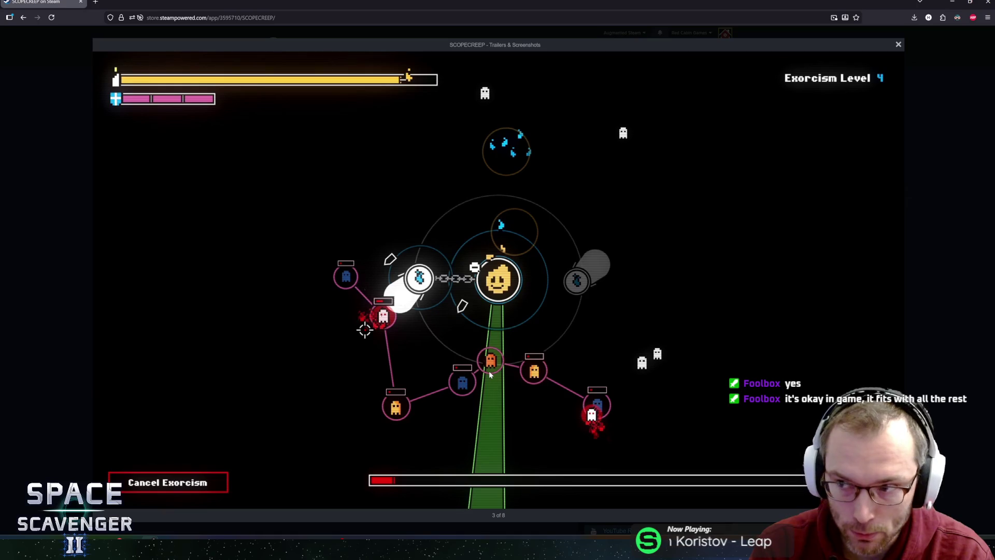
mouse_move(490, 373)
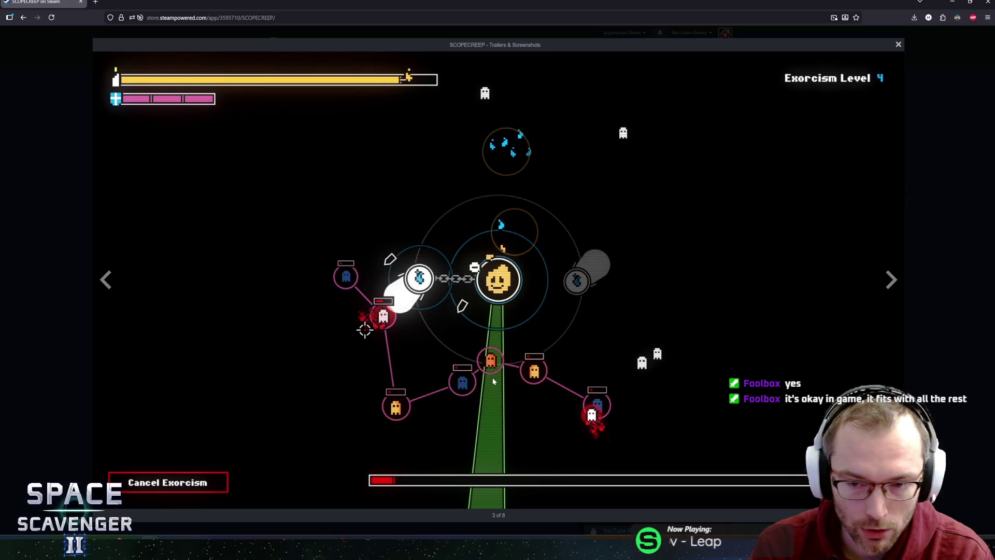
key(Right)
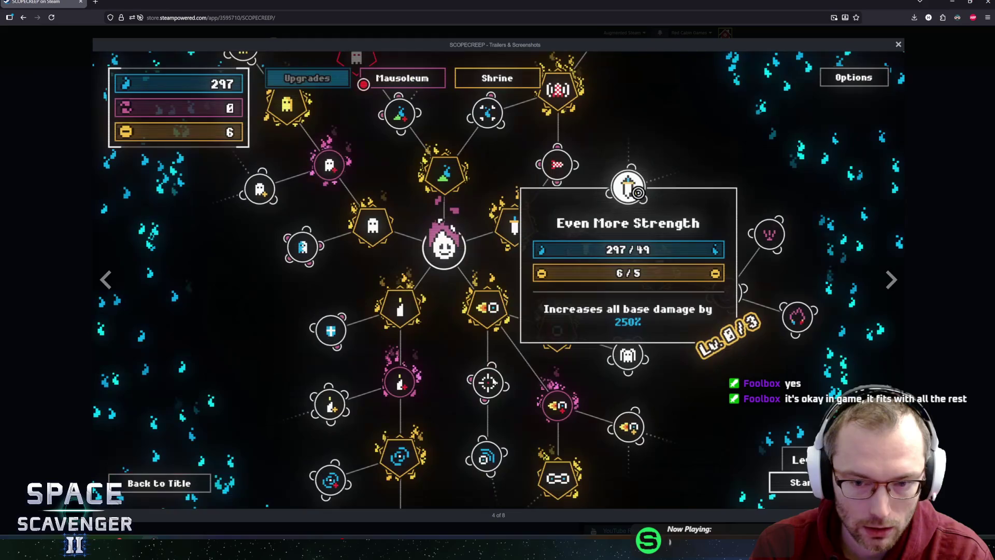
mouse_move(574, 381)
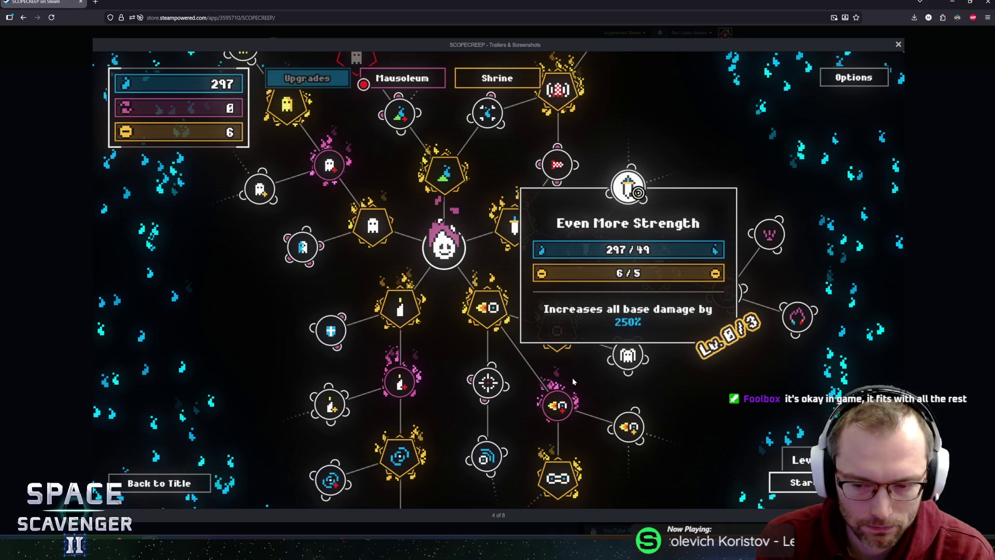
key(Right)
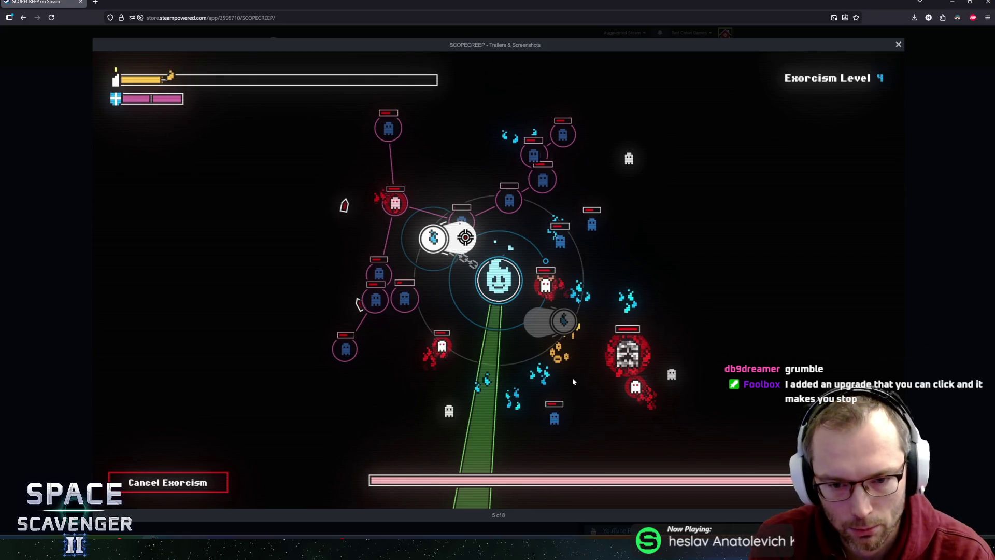
key(Right)
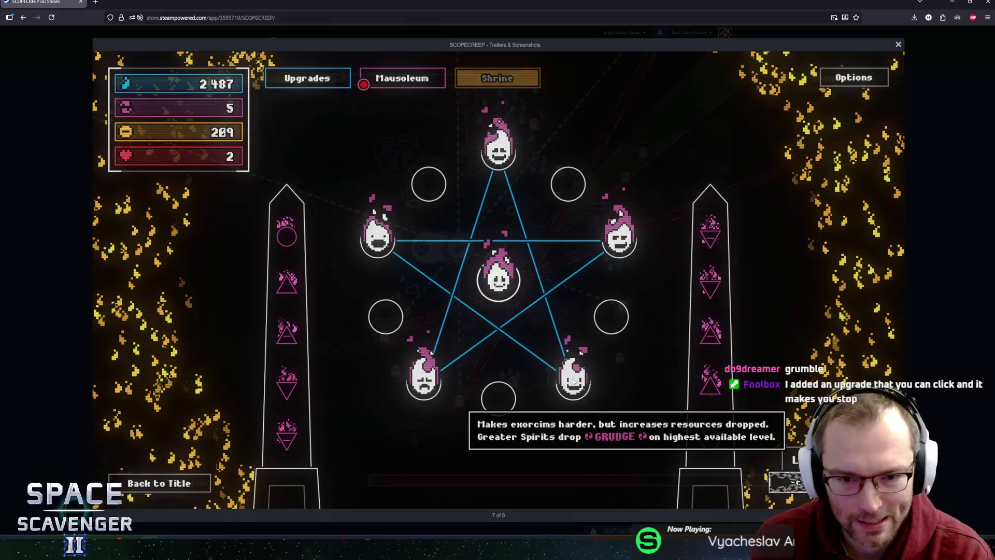
key(Right)
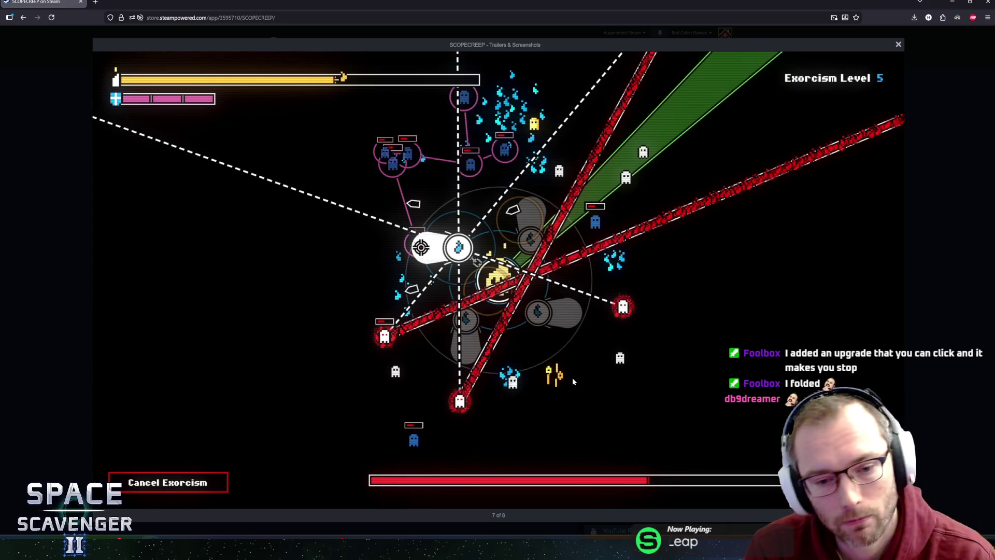
key(Right)
key(Right)
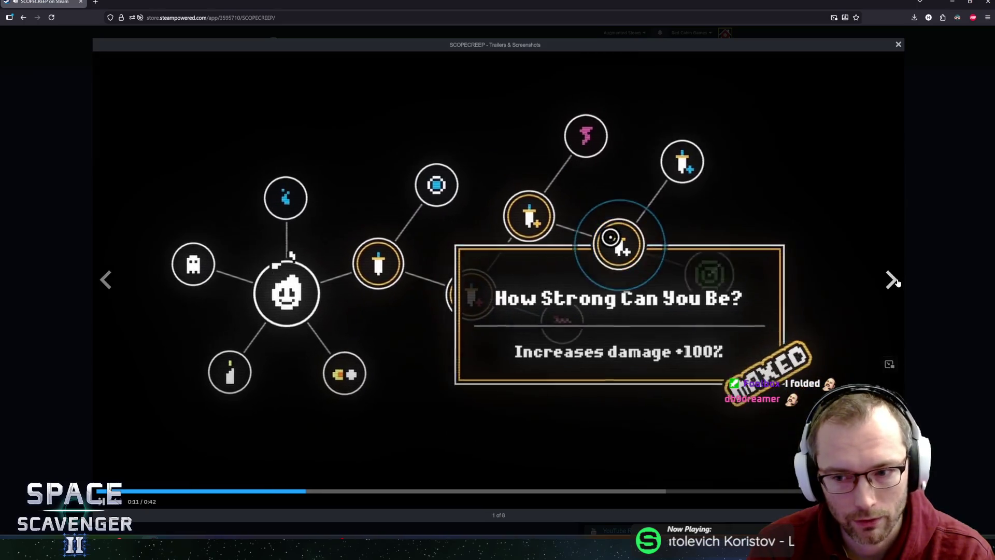
- Move past the trailer, close the full-screen viewer, and show the third screenshot on the page
click(892, 280)
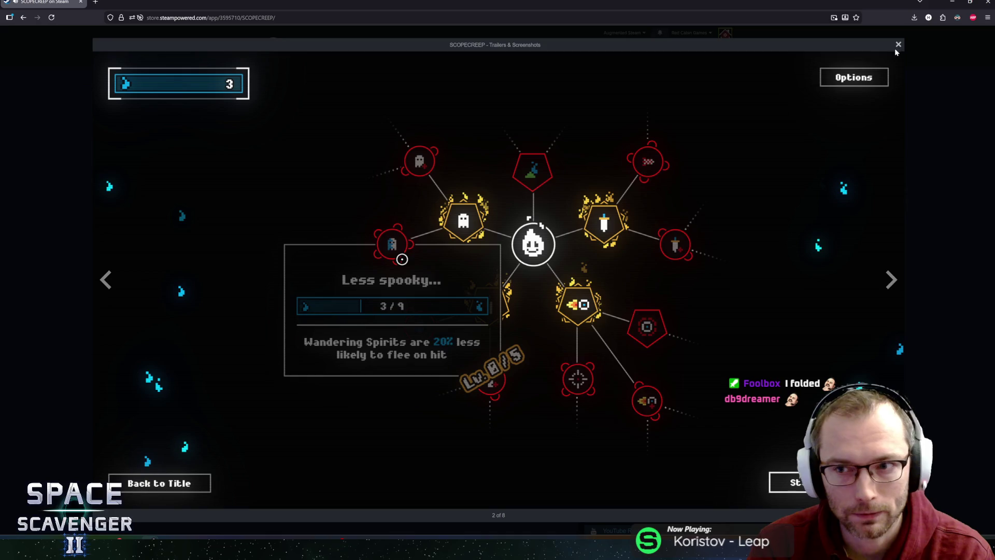
click(898, 44)
click(370, 304)
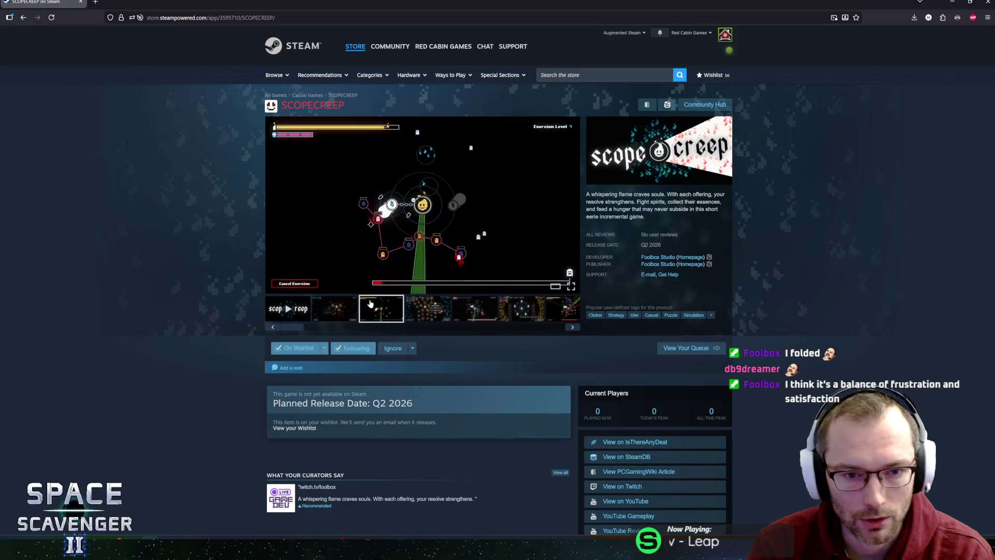
- Advance the store page viewer to later screenshots, then return to Unity's localization Key field
key(Right)
key(Right)
key(Right)
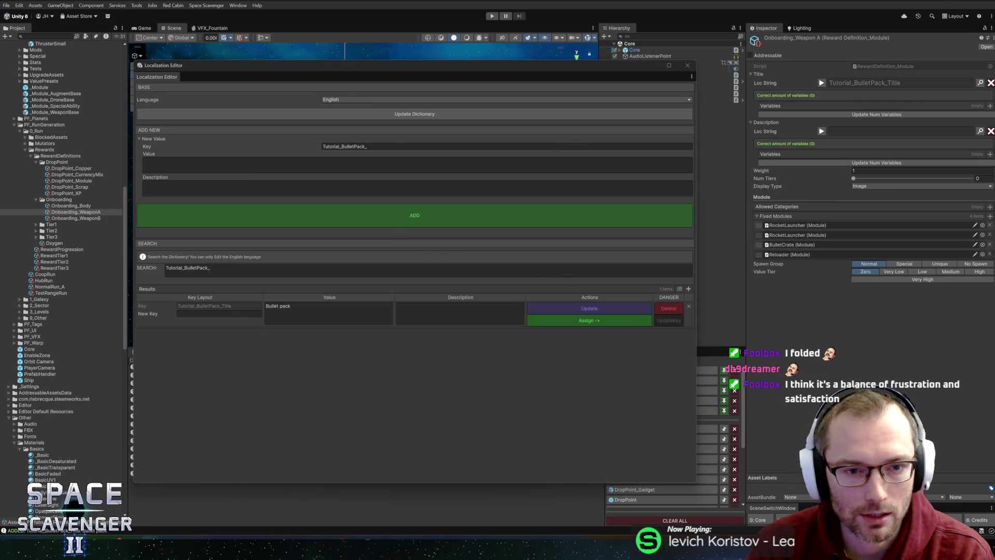
click(367, 146)
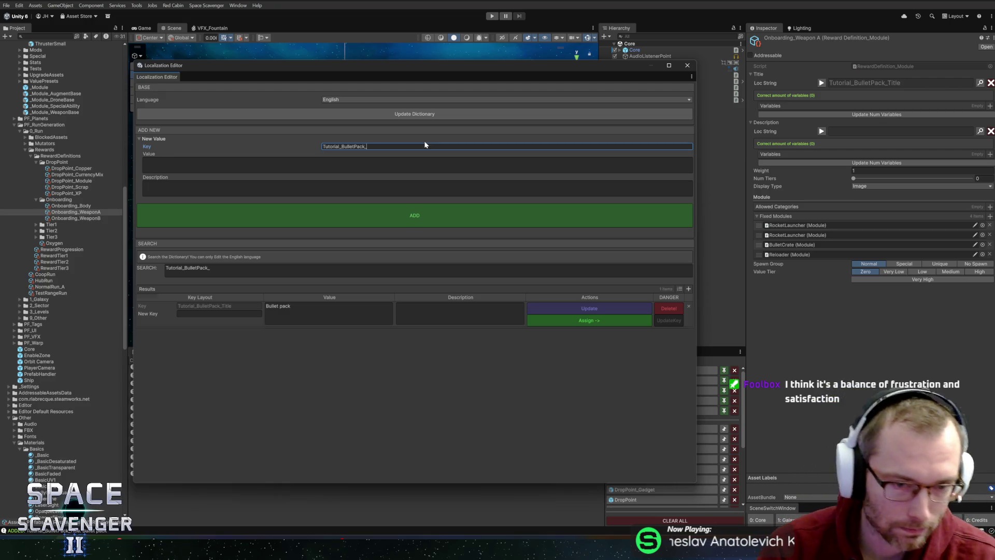
- Complete the key as Tutorial_BulletPack_Desc with a pasted value ending 'to reload to full capacity after it runs out'
text(Desc)
click(314, 160)
key(ctrl+v)
text(to reload)
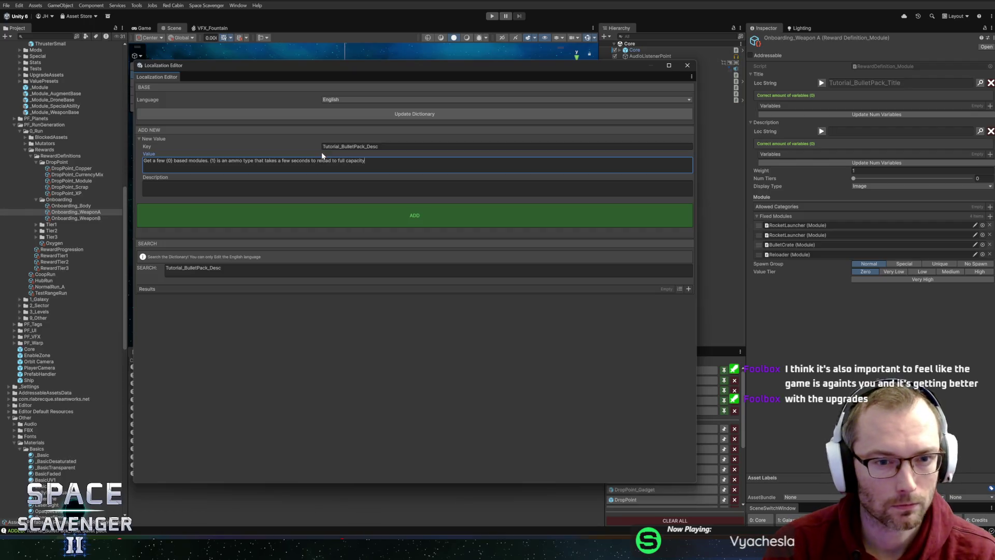
text( to full capacity after it runs out)
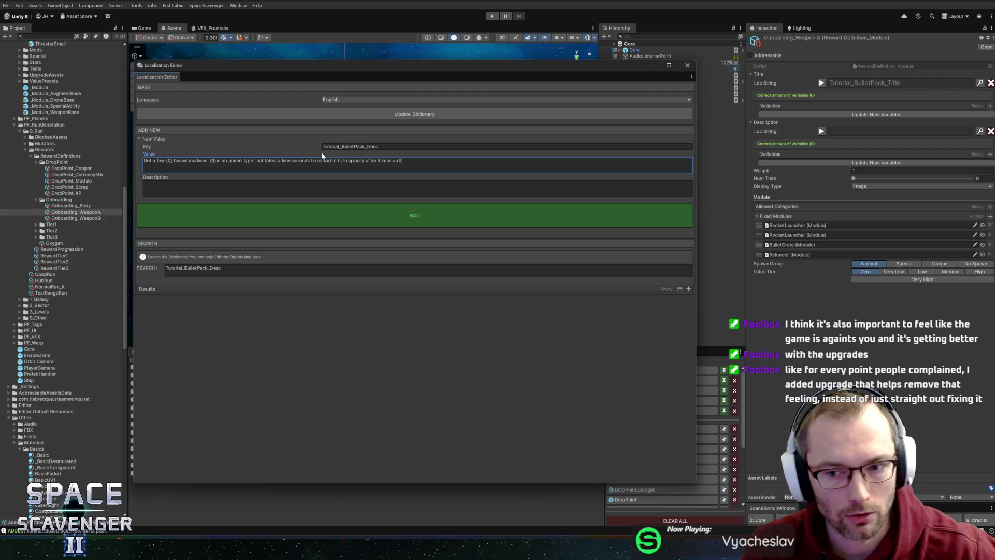
mouse_move(405, 64)
mouse_down()
mouse_move(422, 63)
mouse_move(420, 53)
mouse_up()
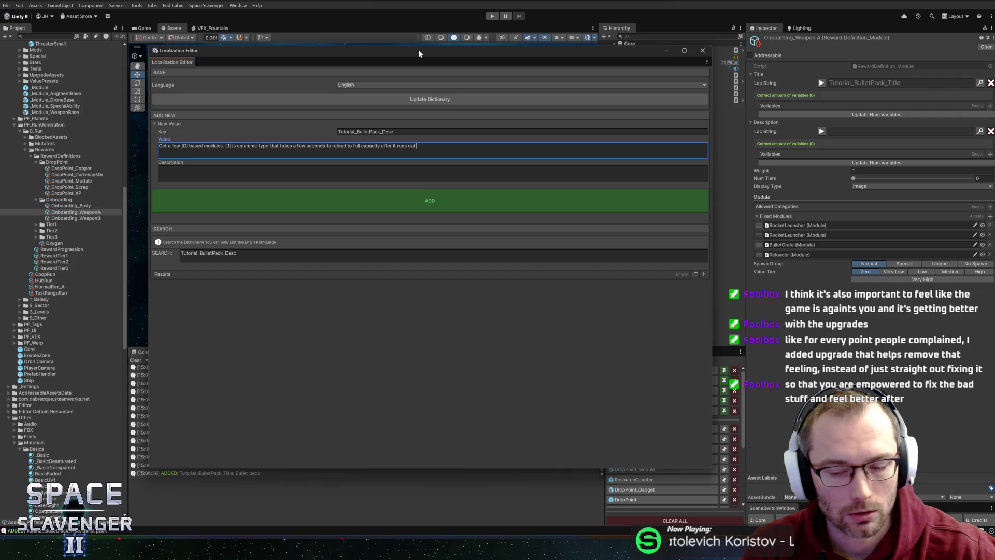
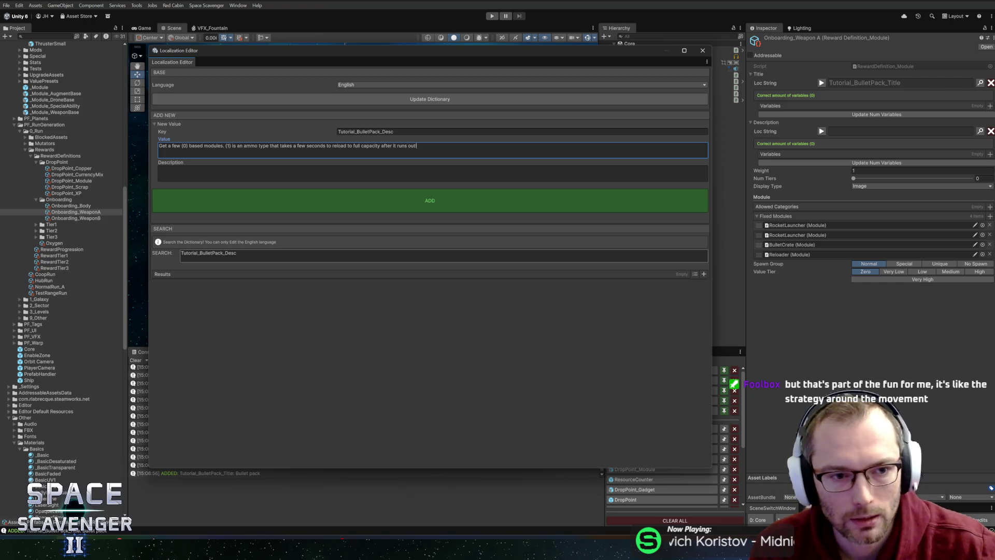
- Enter the description 'Get a few {0} based modules…' and replace {0} with BULLETS
click(375, 174)
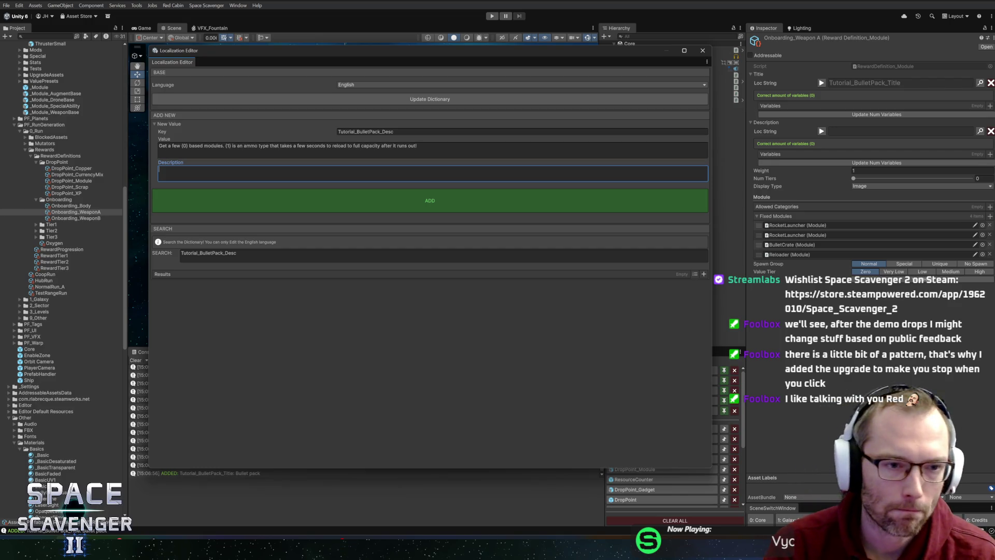
text(Get a few {0} based modules. {1} is an ammo type that recharges based on your {2}.)
click(182, 169)
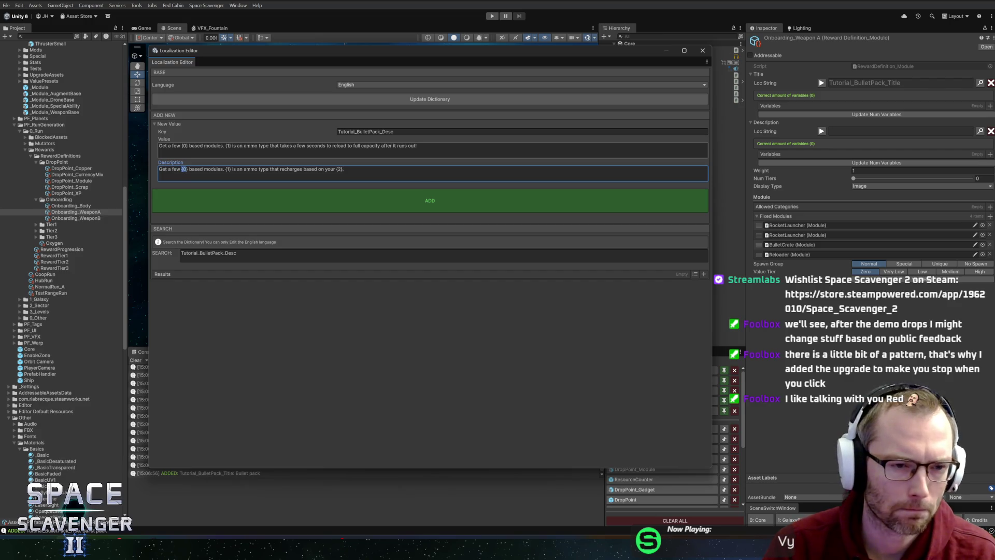
key(BackSpace)
text(BULLET)
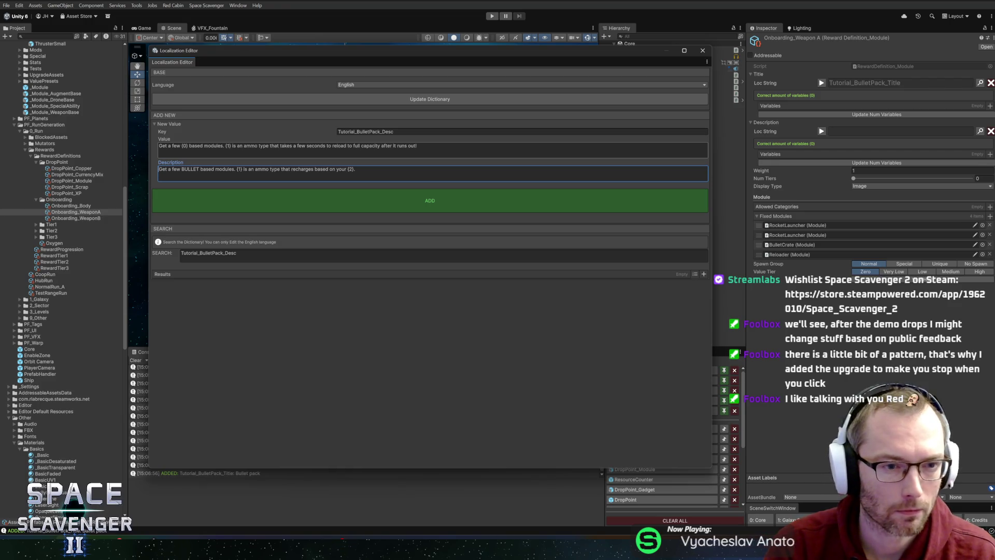
text(Ex: )
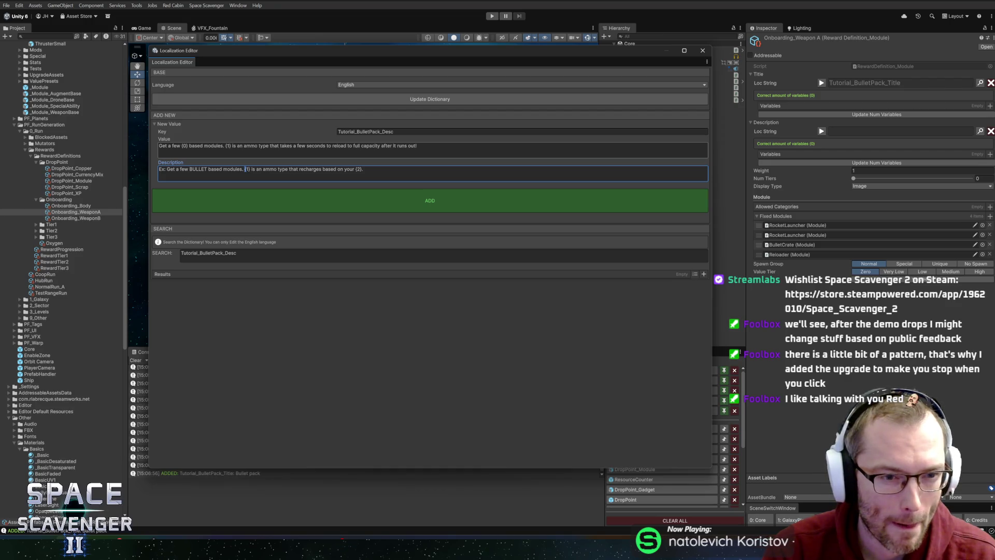
text(BULLSE)
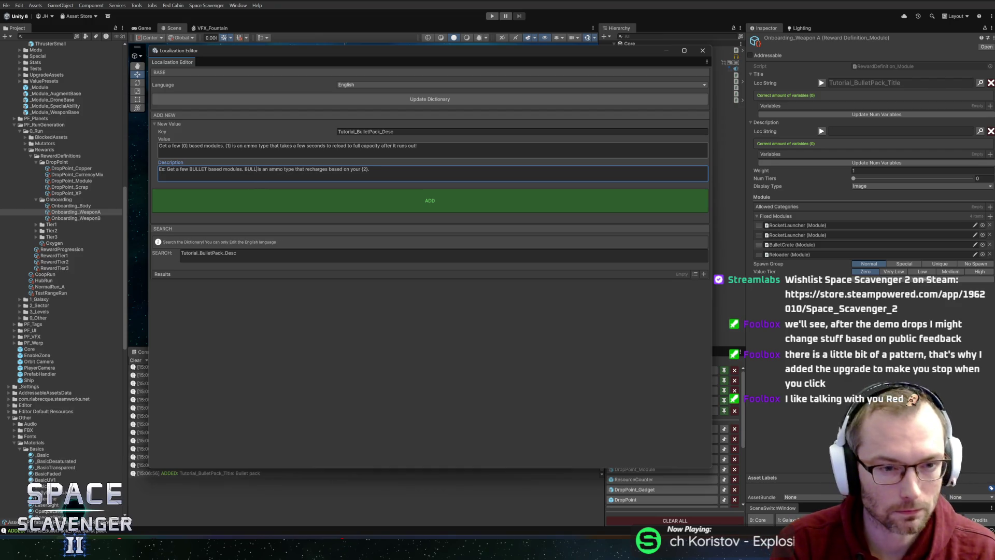
key(BackSpace)
key(BackSpace)
text(ETS )
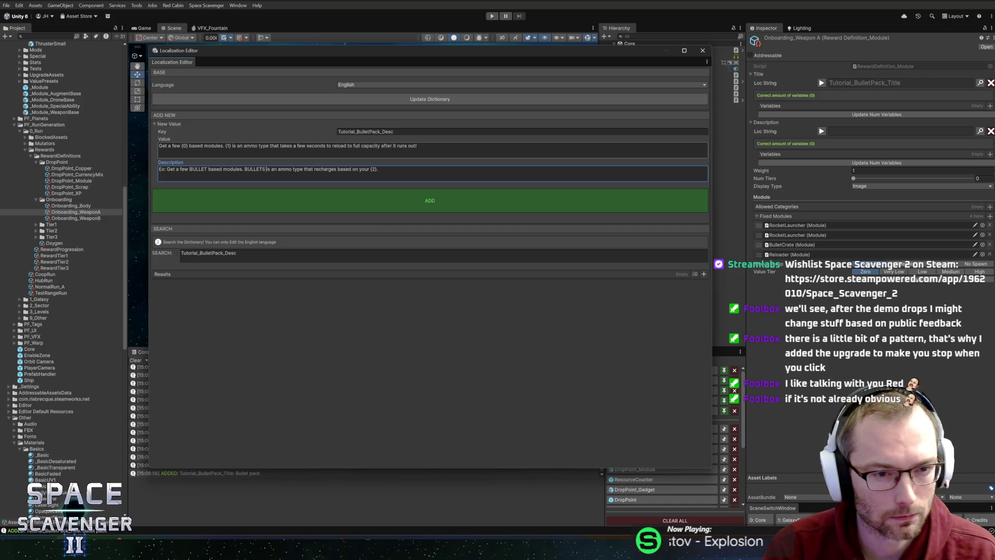
text(are)
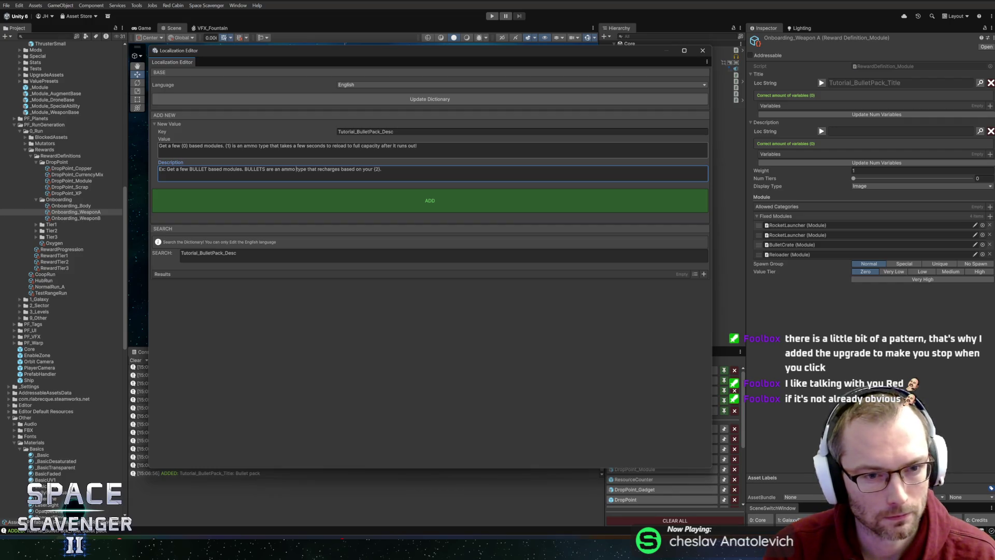
- Change 'is' to 'are' in the Value and reuse its reload wording as the description ending
click(271, 148)
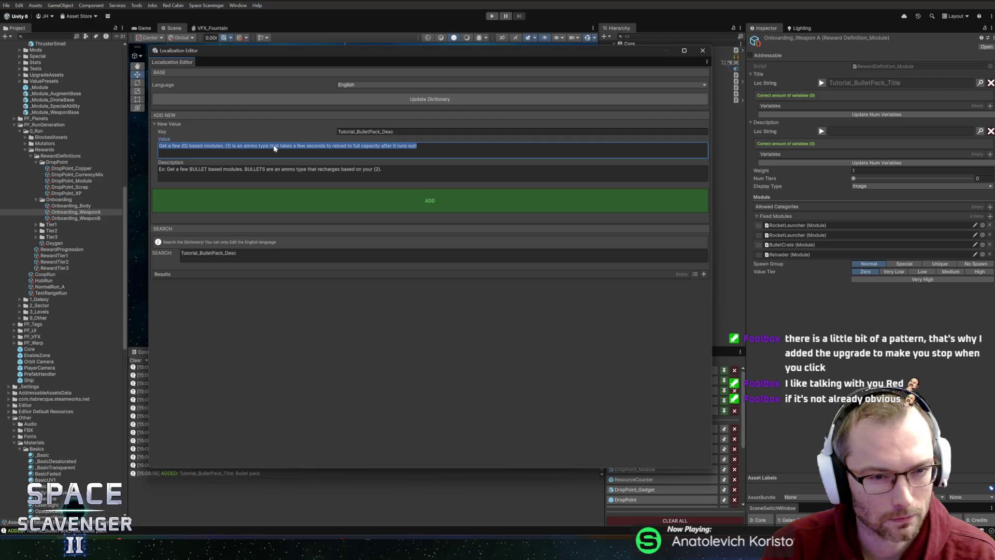
click(270, 146)
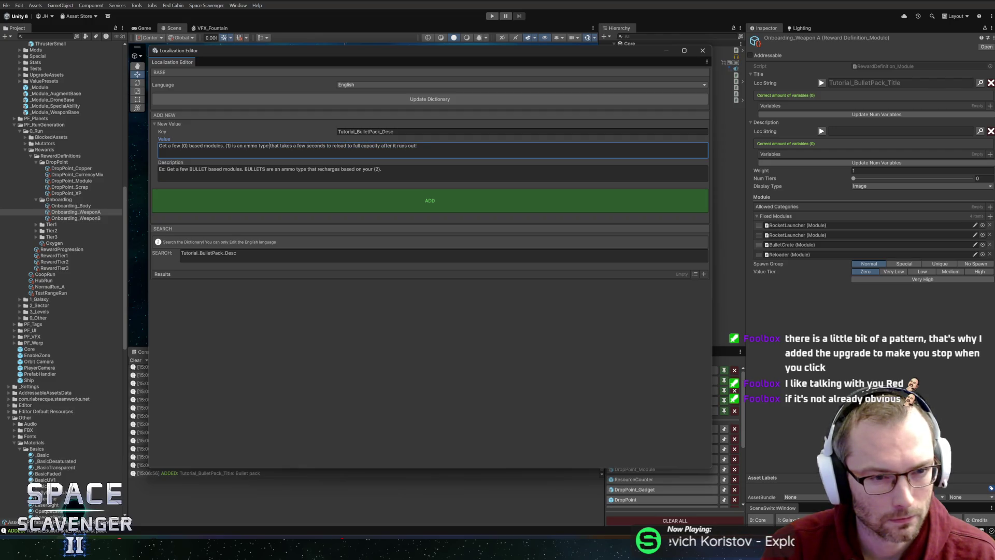
key(Delete)
key(Delete)
text(are)
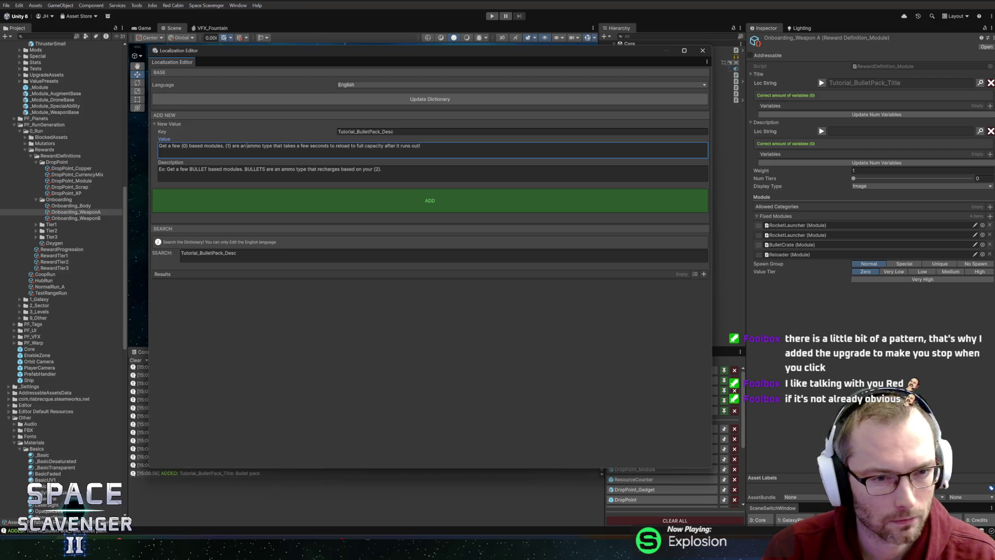
key(shift+End)
key(ctrl+c)
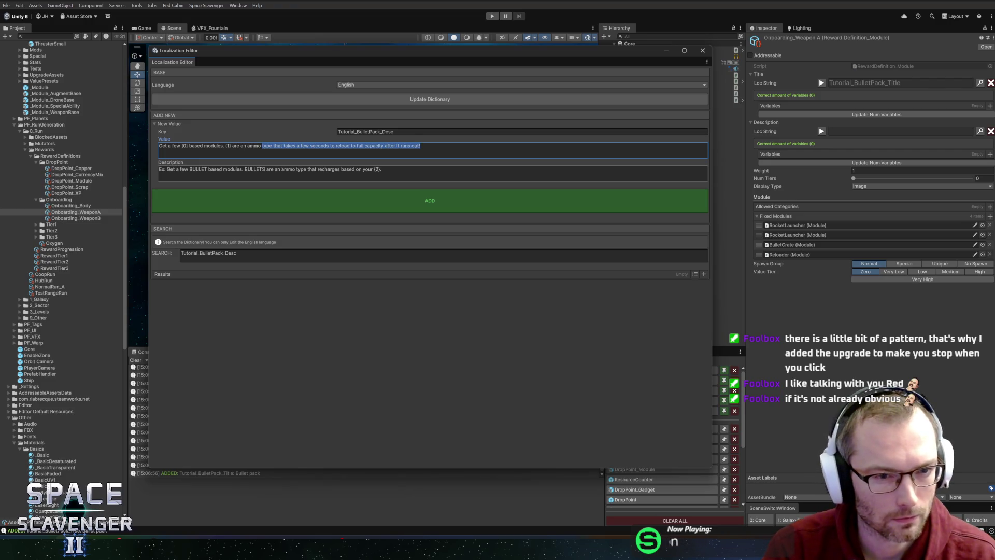
key(Tab)
click(296, 169)
key(shift+End)
key(ctrl+v)
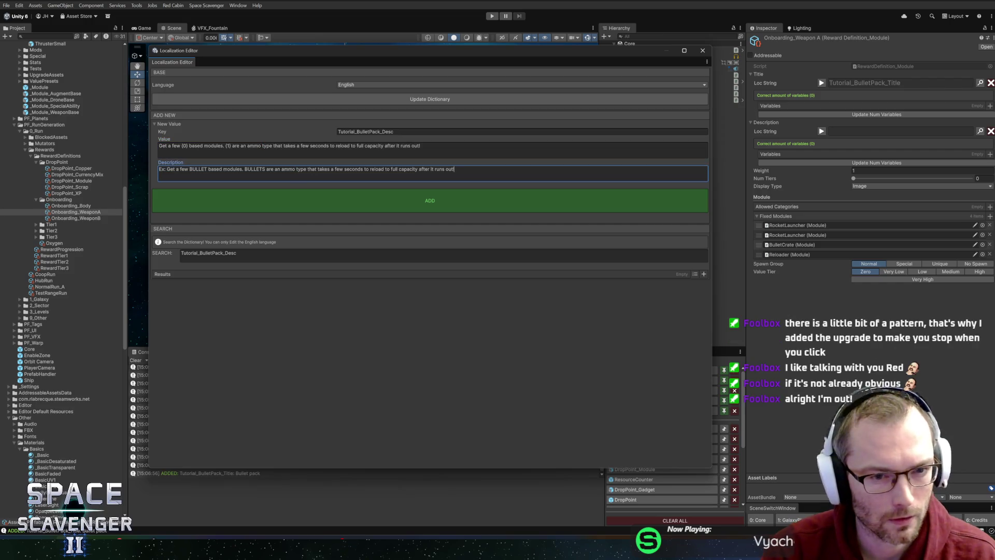
- Add the entry, assign it to Weapon A's description, close the editor, and add two variables
click(443, 202)
click(604, 305)
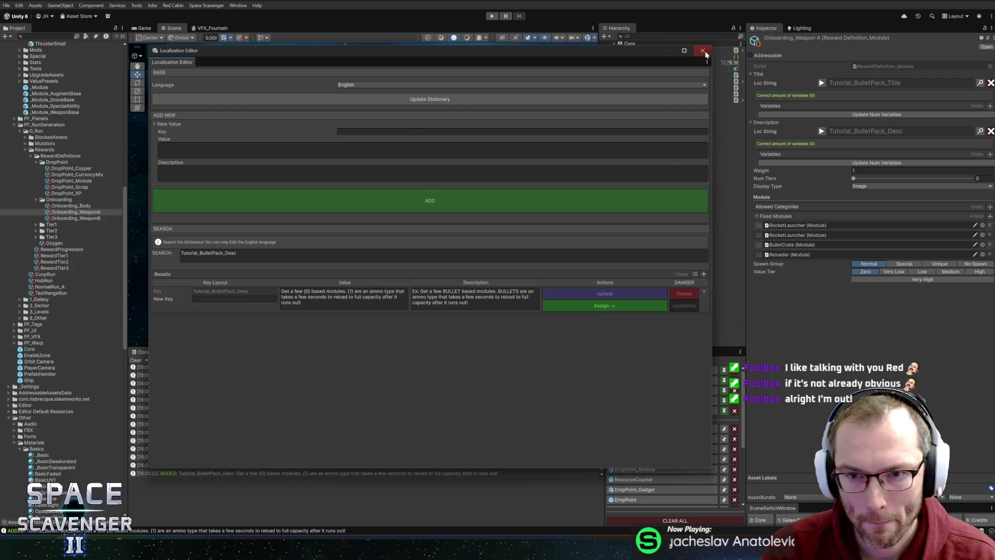
click(703, 50)
click(990, 155)
click(990, 156)
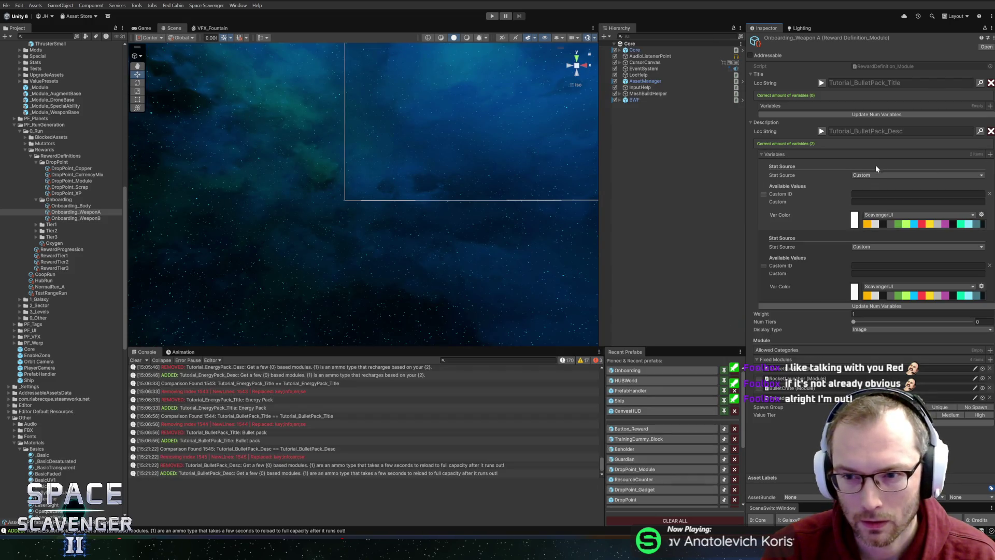
- Make the first description variable a Keyword set to Ammo_Bullet
click(870, 176)
text(keywor)
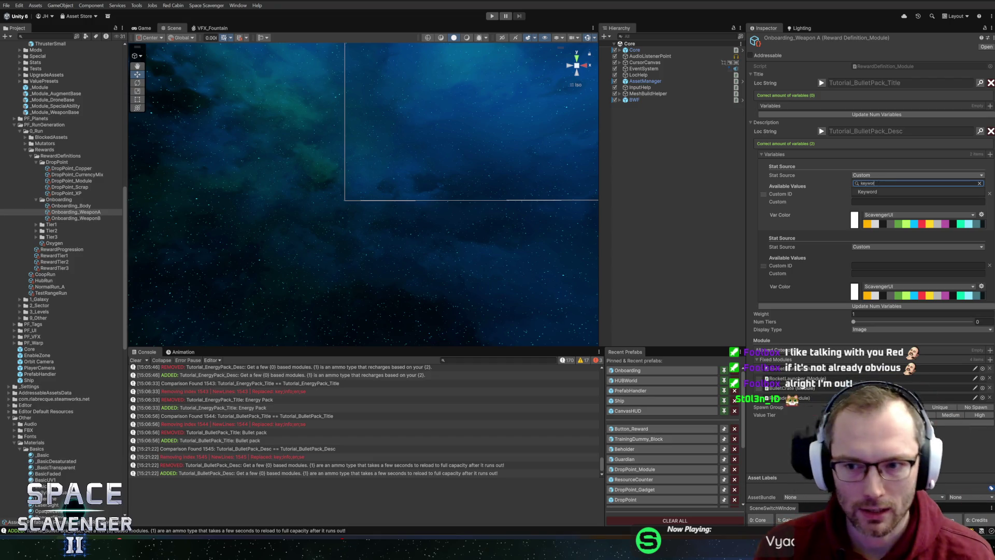
click(875, 193)
click(981, 183)
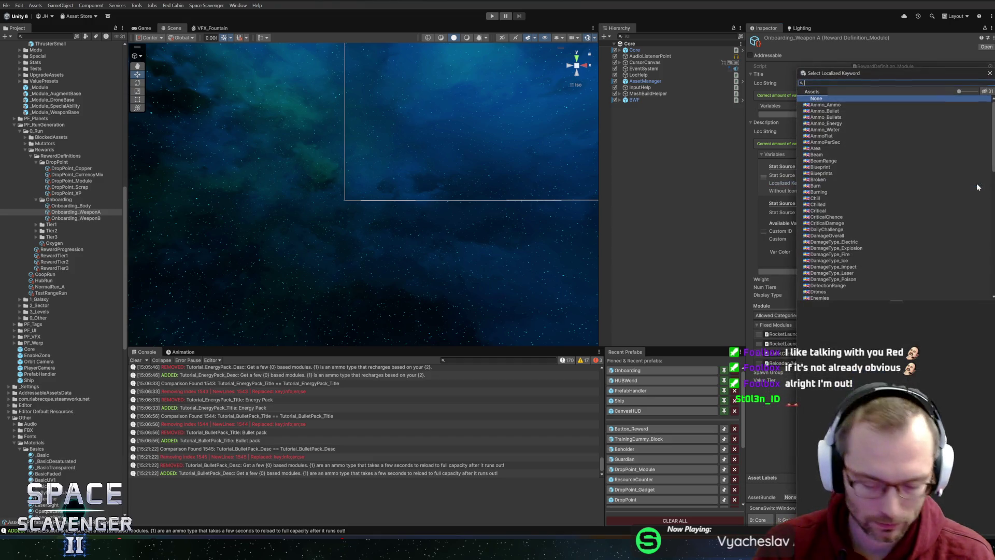
text(bullet)
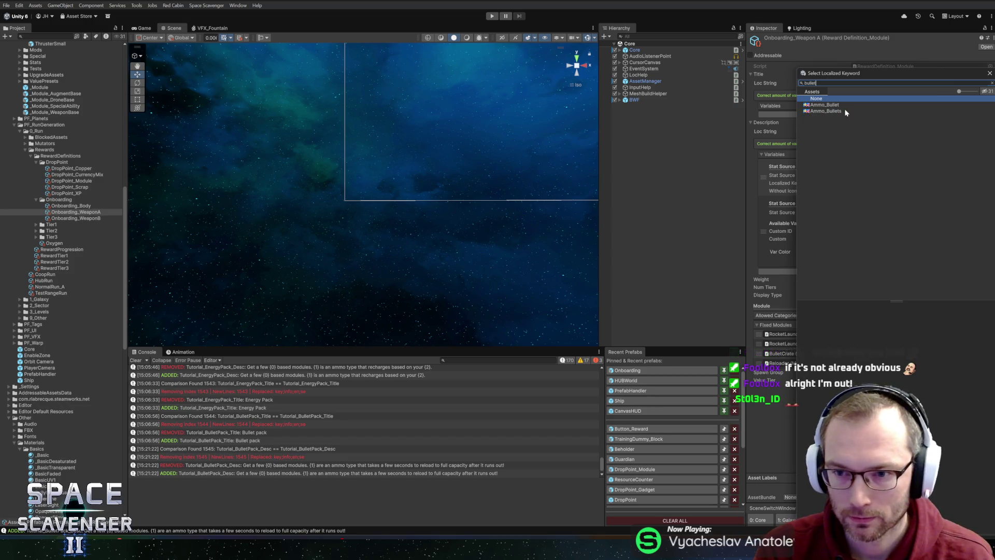
double_click(833, 106)
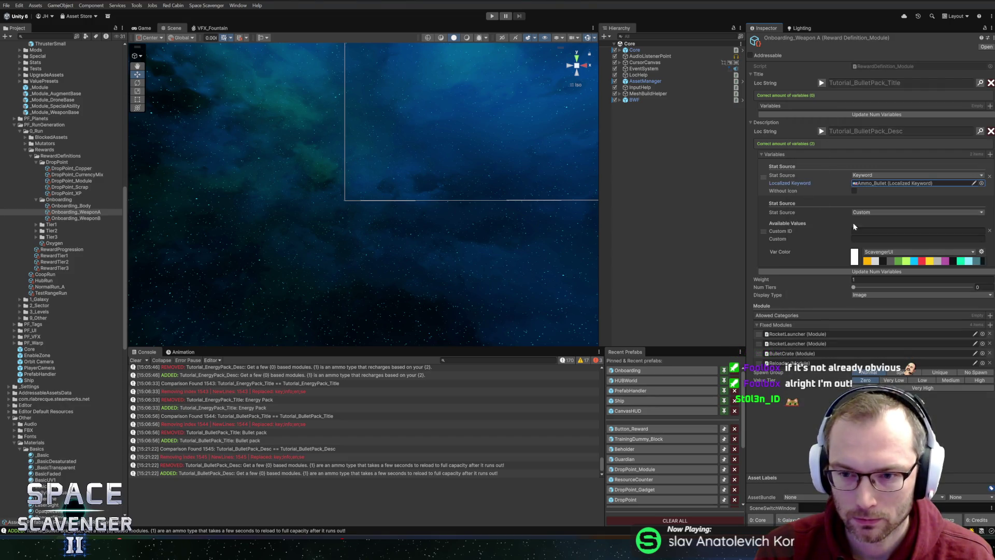
- Make the second description variable a Keyword set to Ammo_Bullets
click(881, 212)
text(keyword)
click(875, 228)
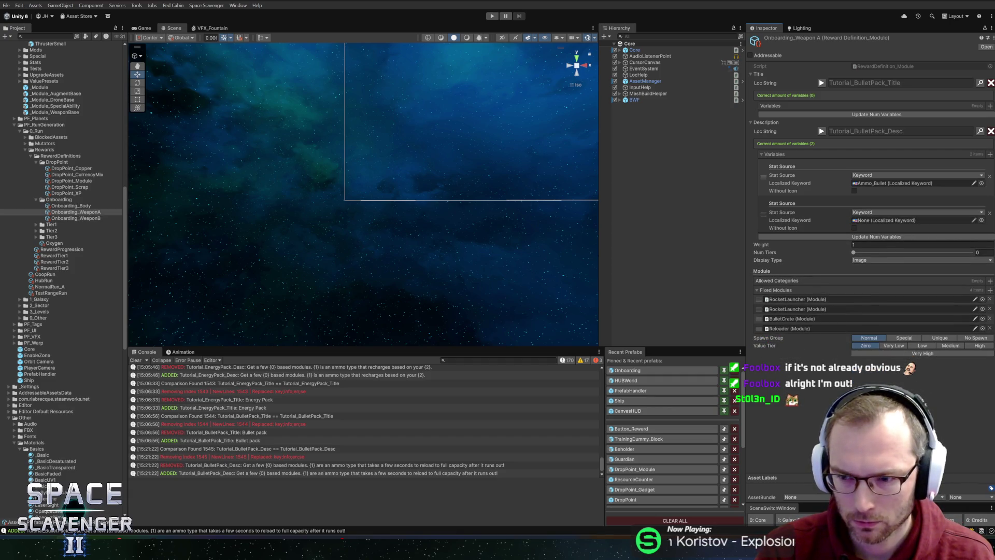
click(982, 220)
text(bullets)
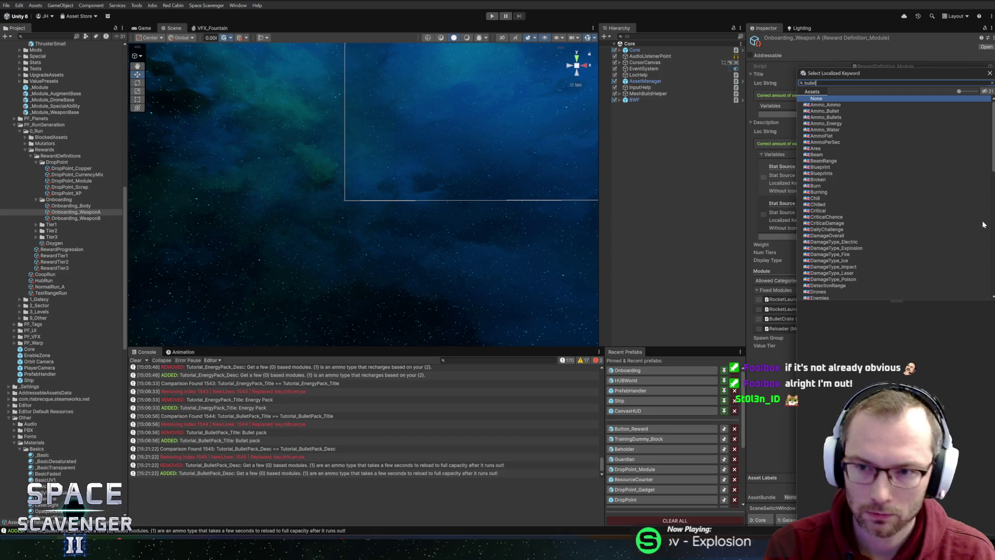
double_click(819, 105)
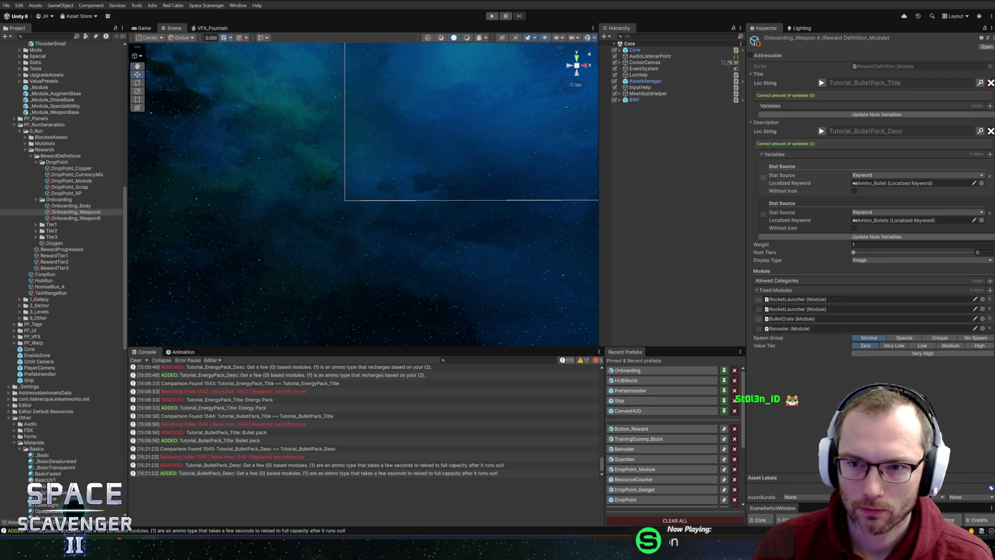
- Open the Onboarding_WeaponB reward and give its description three variables
click(64, 219)
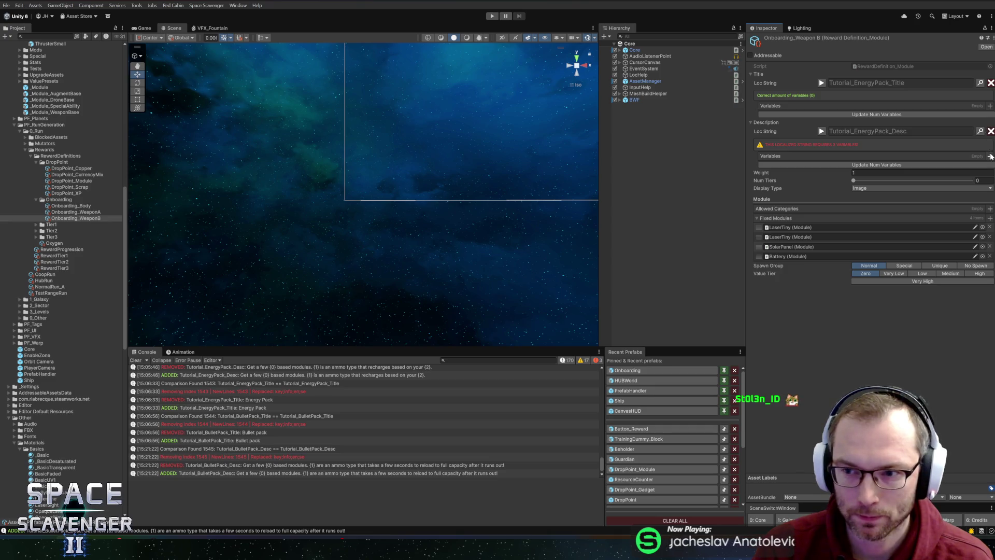
click(990, 156)
click(990, 157)
click(990, 157)
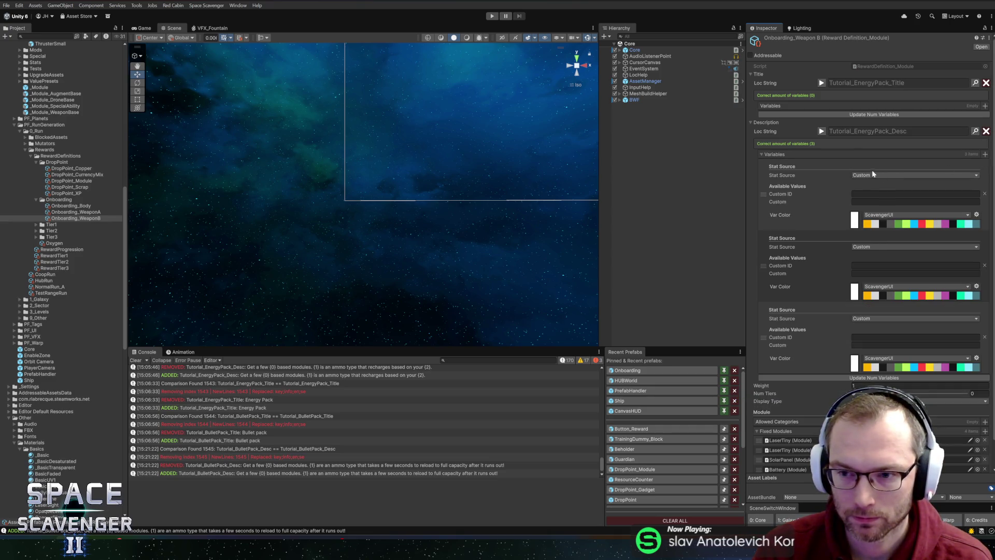
click(822, 131)
- Make the first variable a Keyword pointing to Ammo_Energy
click(861, 197)
text(keyw)
click(862, 215)
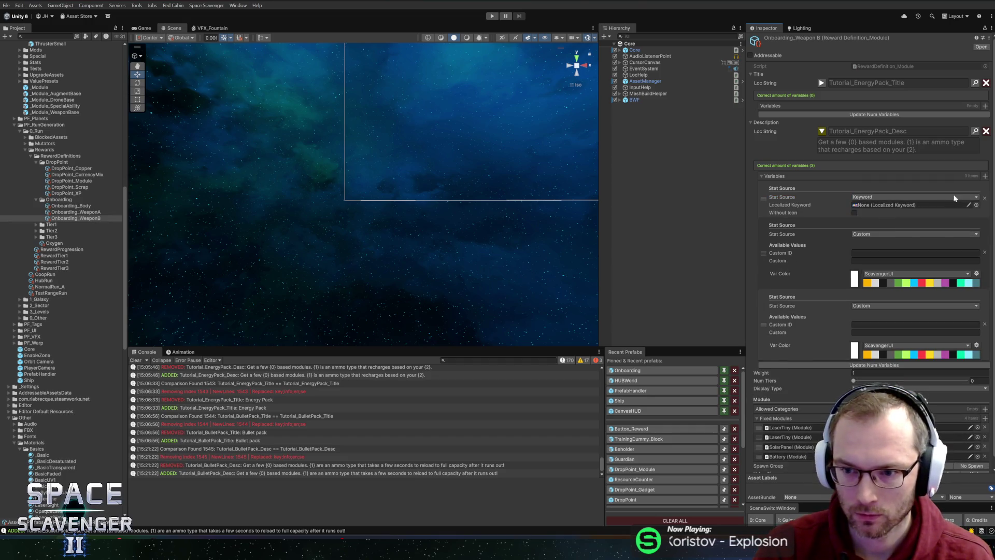
click(974, 206)
text(ener)
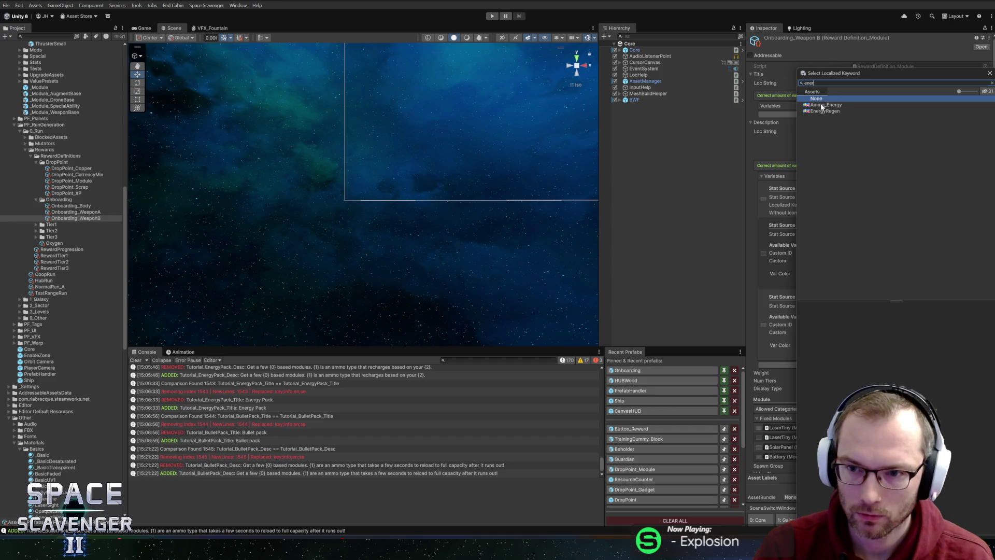
double_click(822, 106)
- Switch the second and third variables' sources to Keyword
click(912, 235)
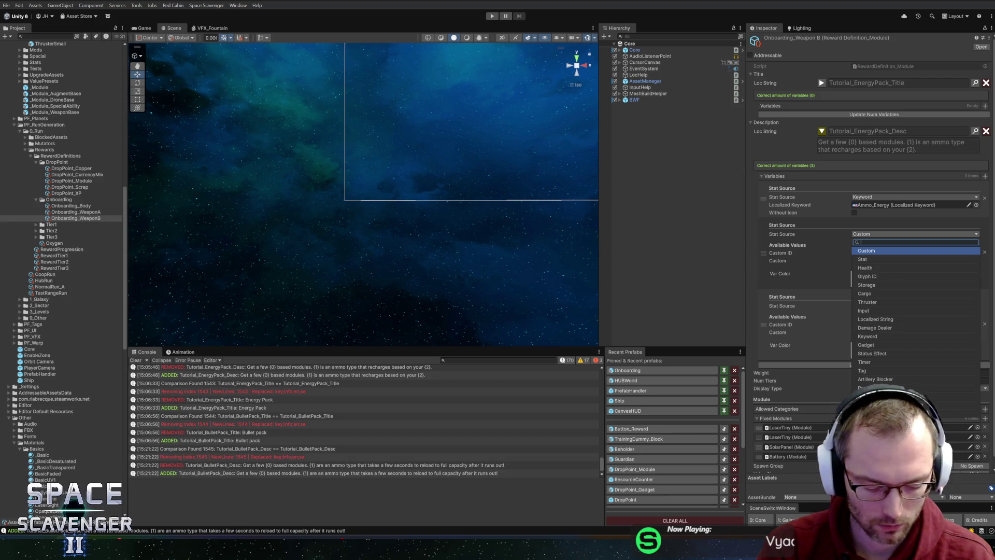
text(keyword)
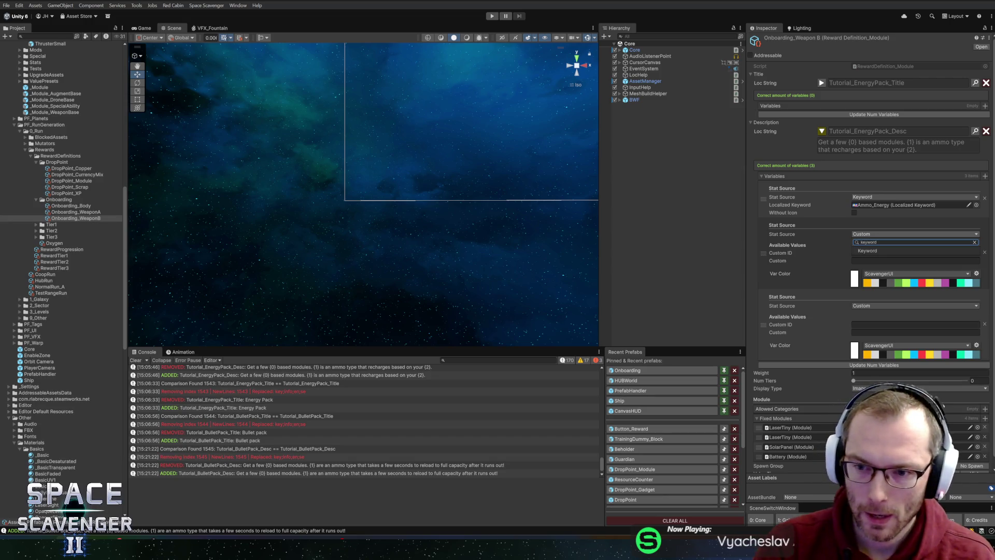
click(863, 250)
click(875, 270)
text(keyw)
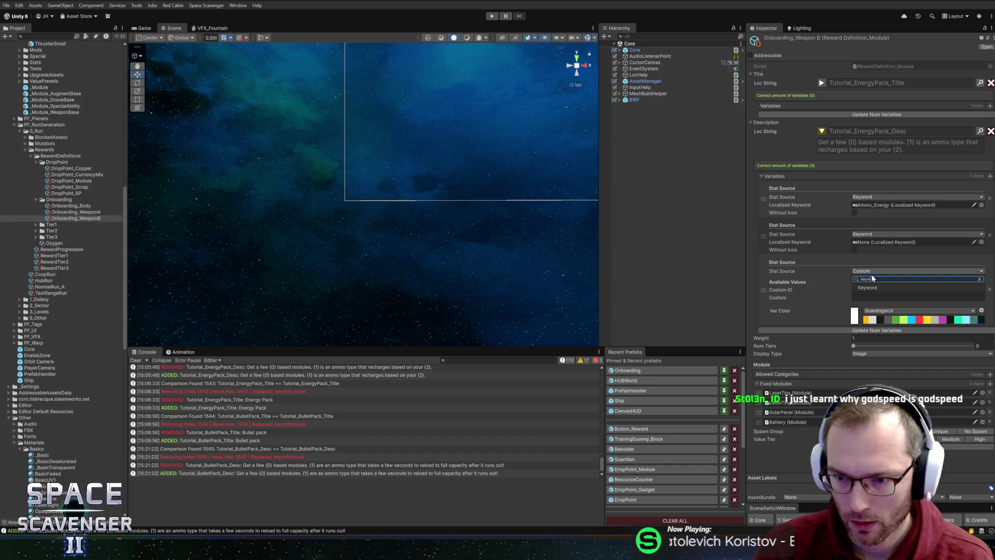
click(878, 287)
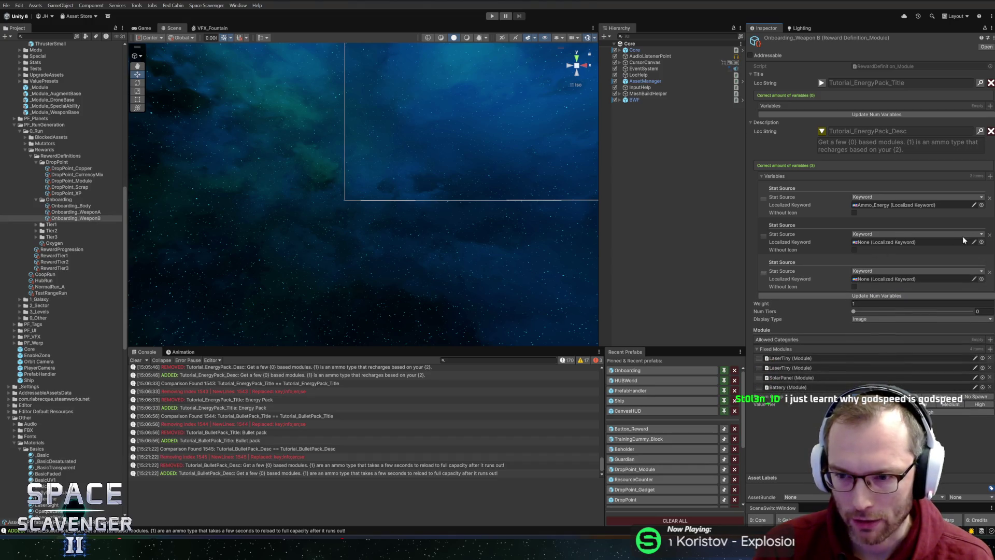
- Assign Ammo_Energy and EnergyRegen to the second and third variables, then enter Play mode
click(981, 242)
text(energy)
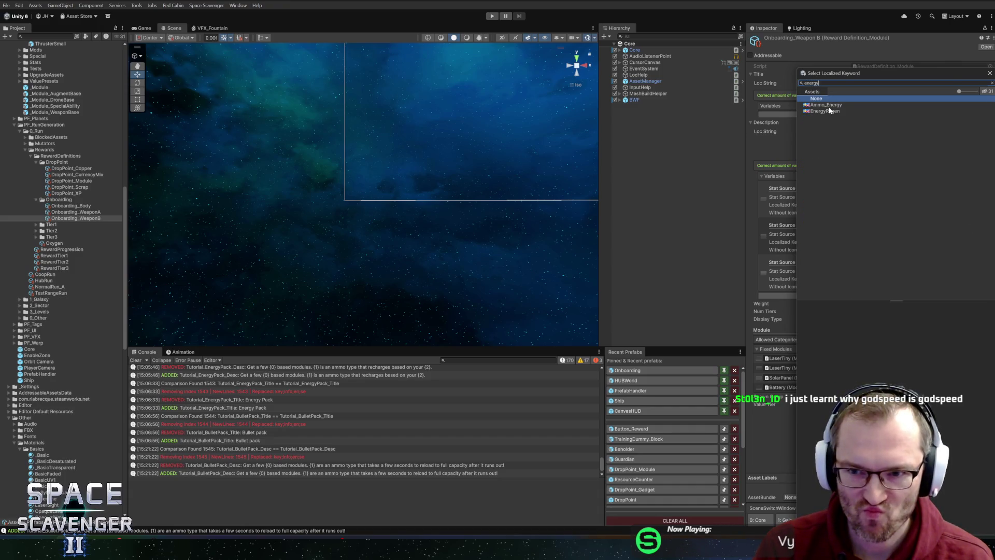
double_click(826, 105)
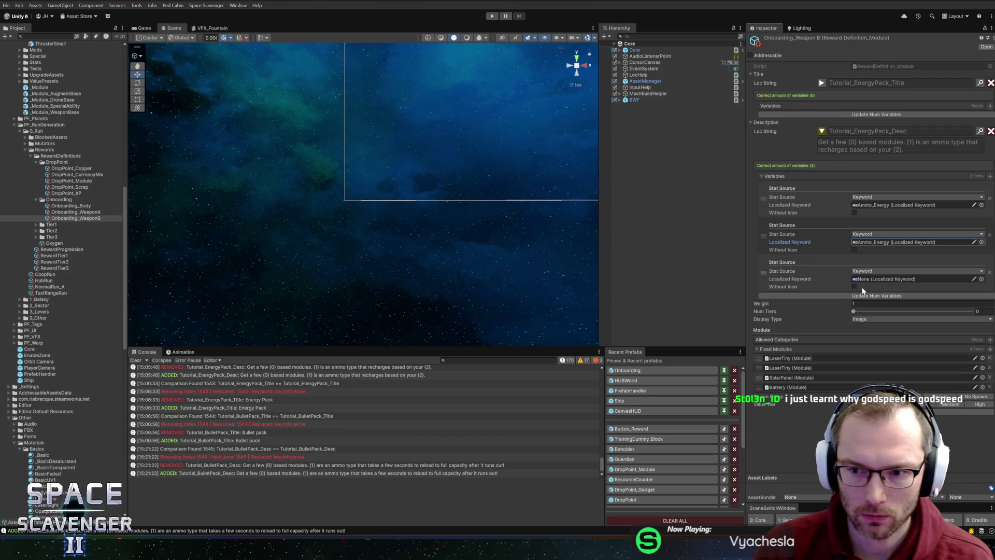
click(981, 279)
text(rege)
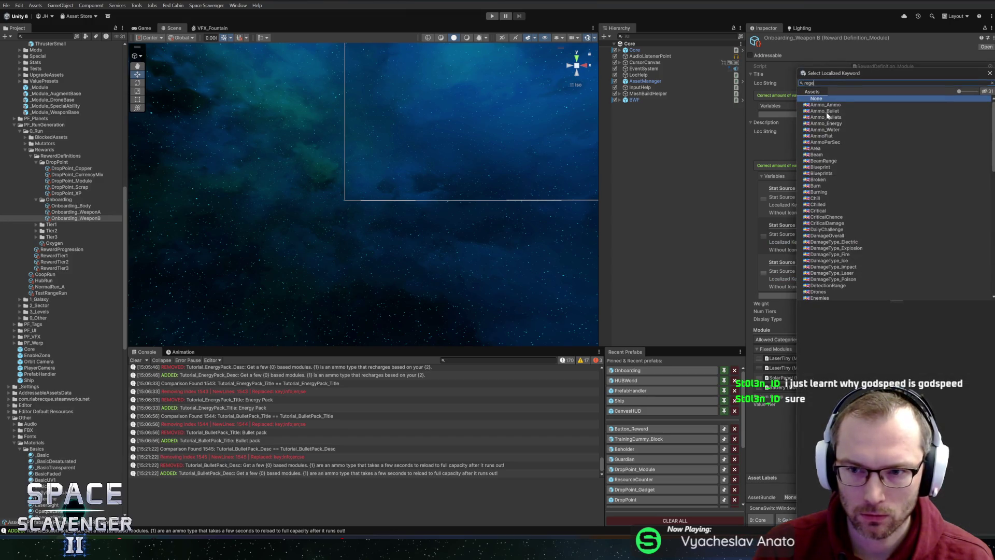
double_click(826, 105)
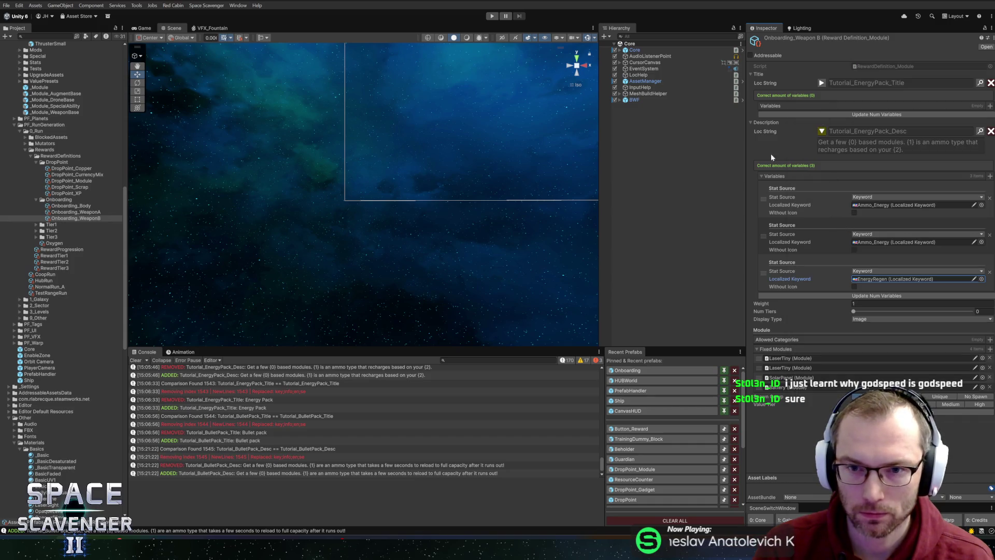
click(493, 17)
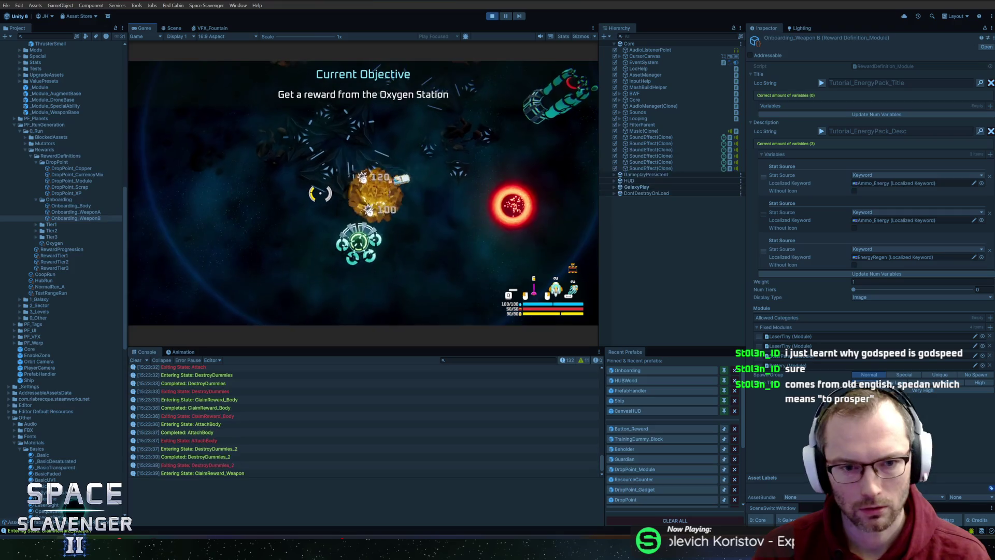
- Claim the Energy Pack in the play test, stop, and open the Onboarding prefab's AttachWeapon step
key(f)
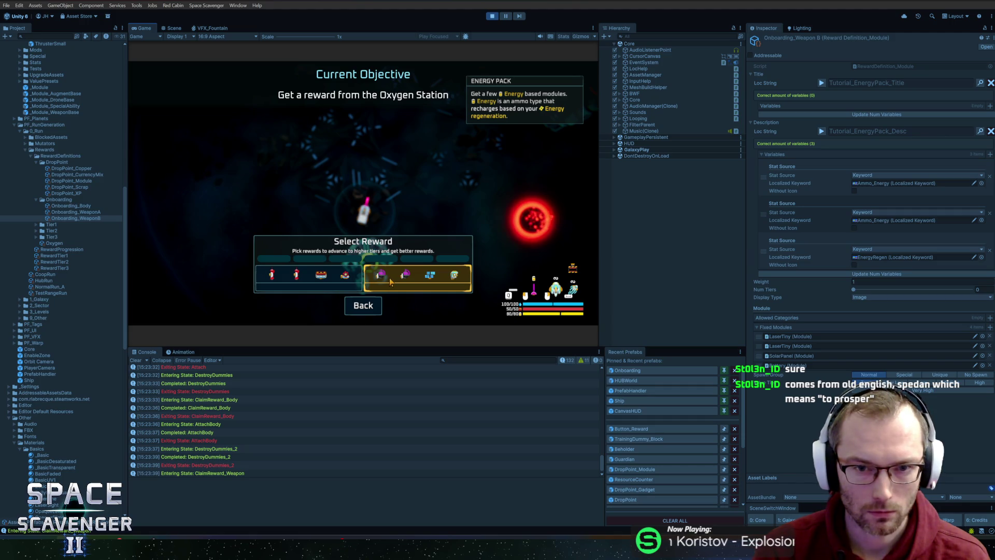
click(389, 280)
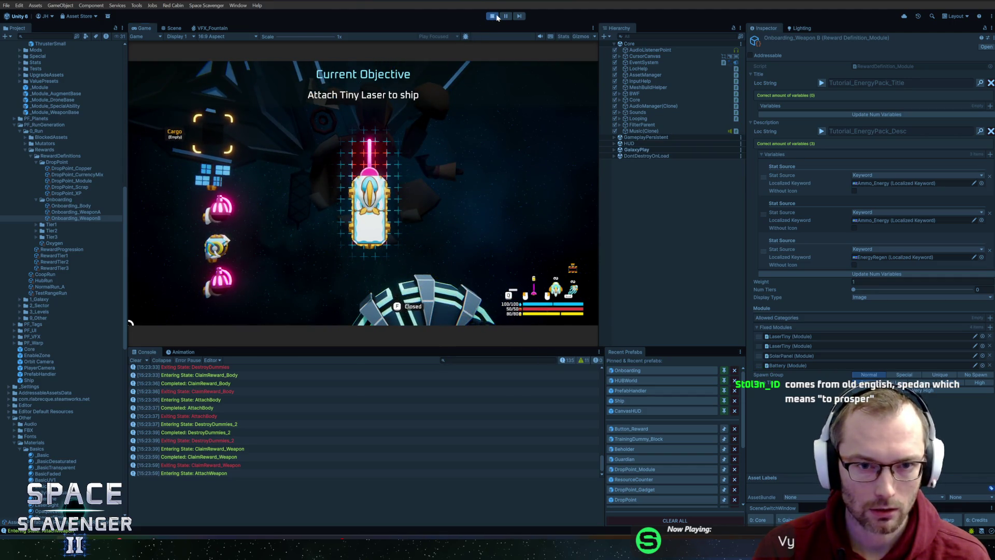
key(ctrl+p)
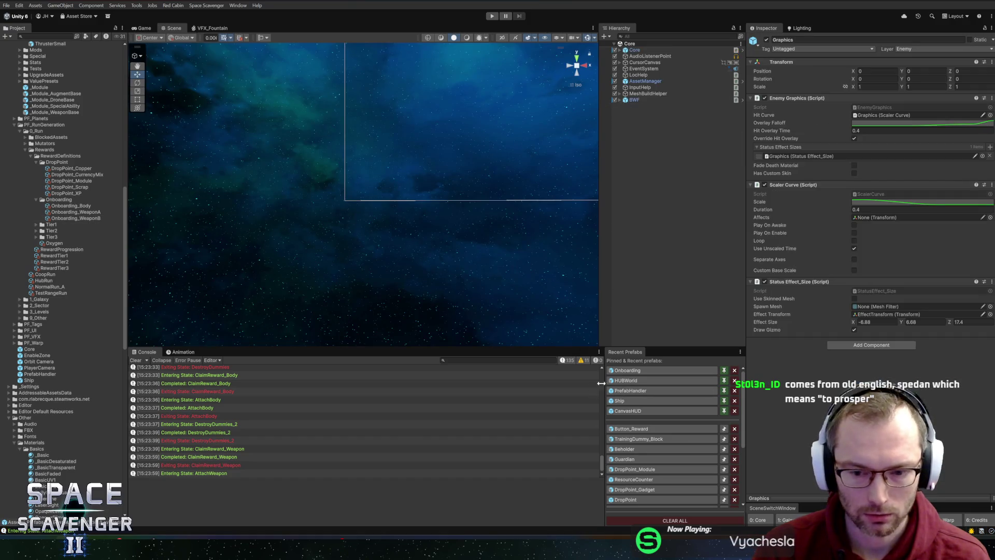
click(629, 370)
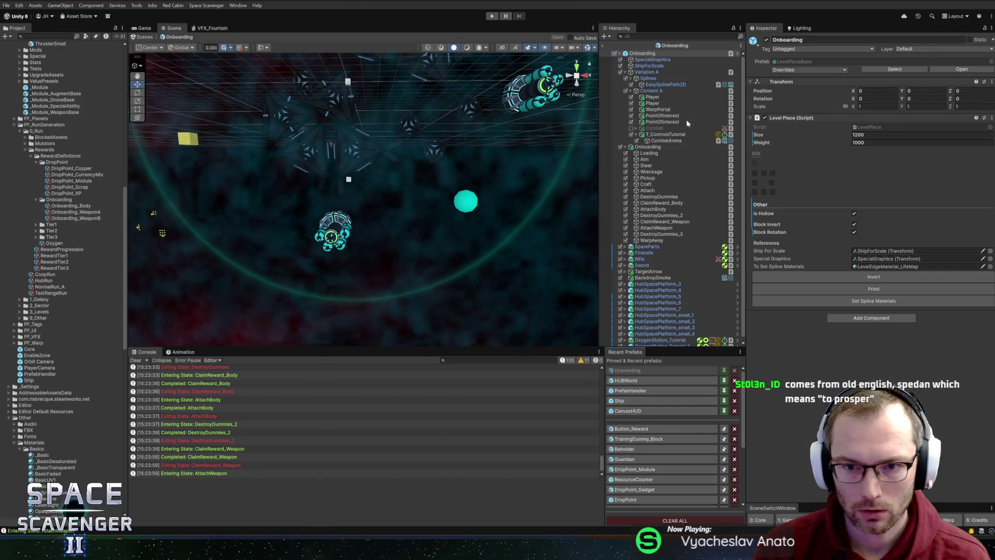
click(675, 228)
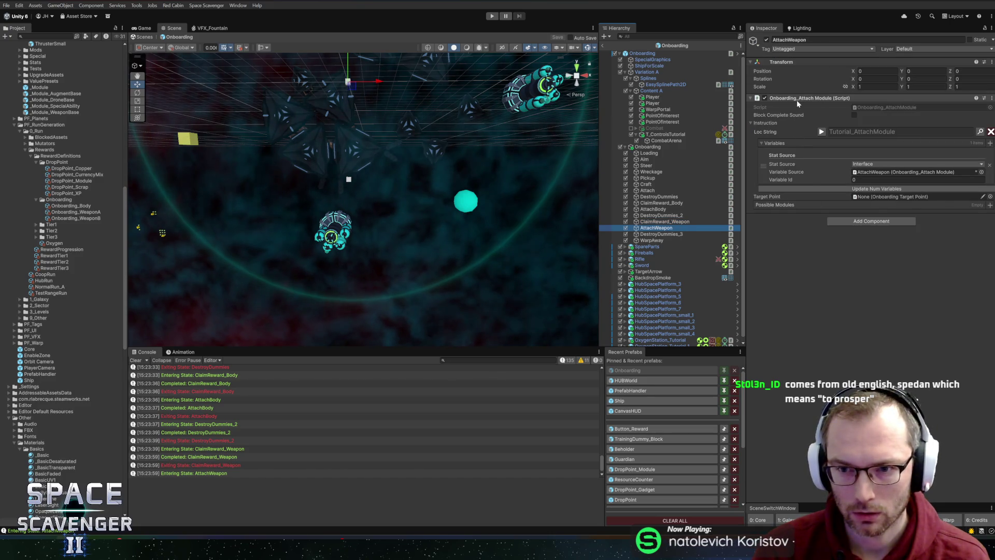
- Open the attach module script in Rider and locate the activeModules count check in GetVariable
right_click(799, 99)
click(805, 194)
scroll(539, 222, down, 3)
scroll(539, 237, down, 5)
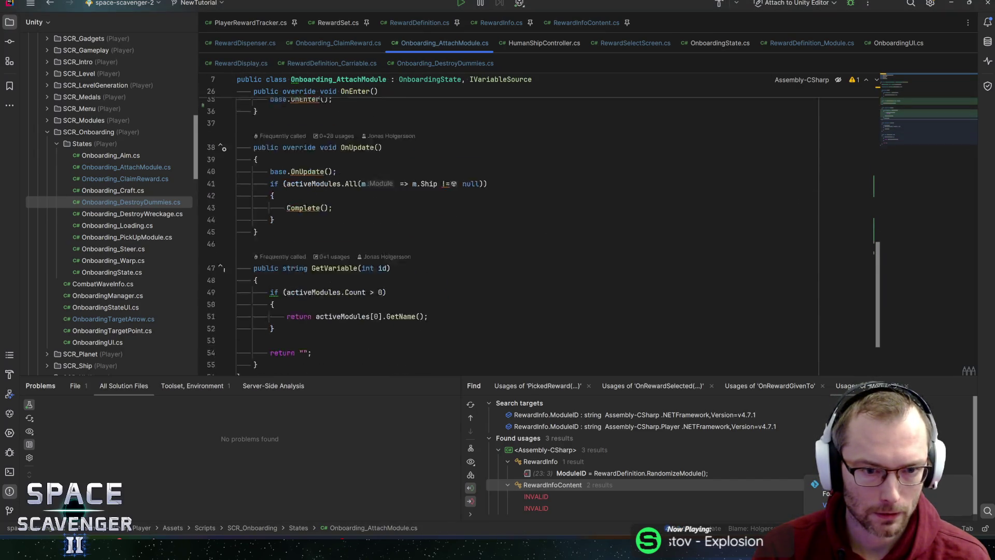
click(308, 224)
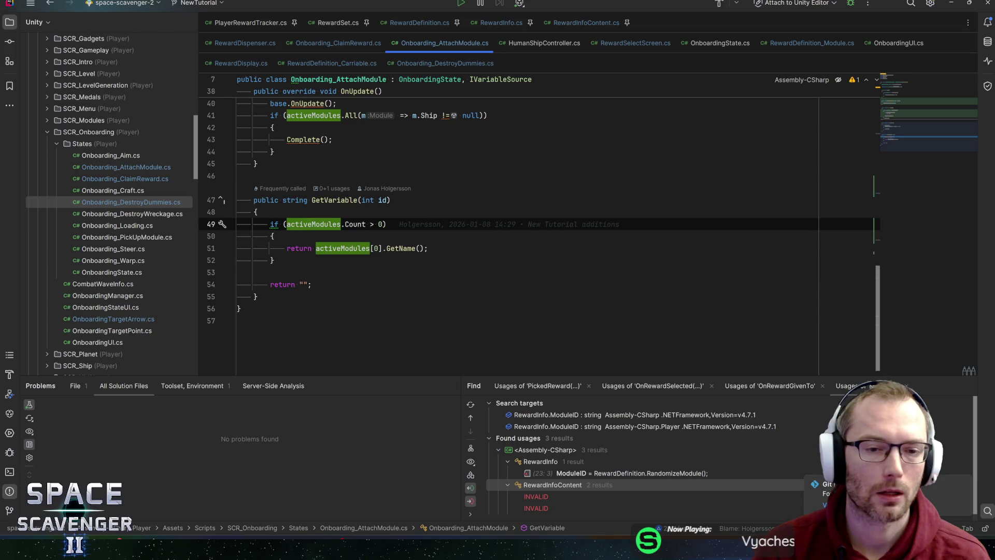
click(370, 224)
click(382, 223)
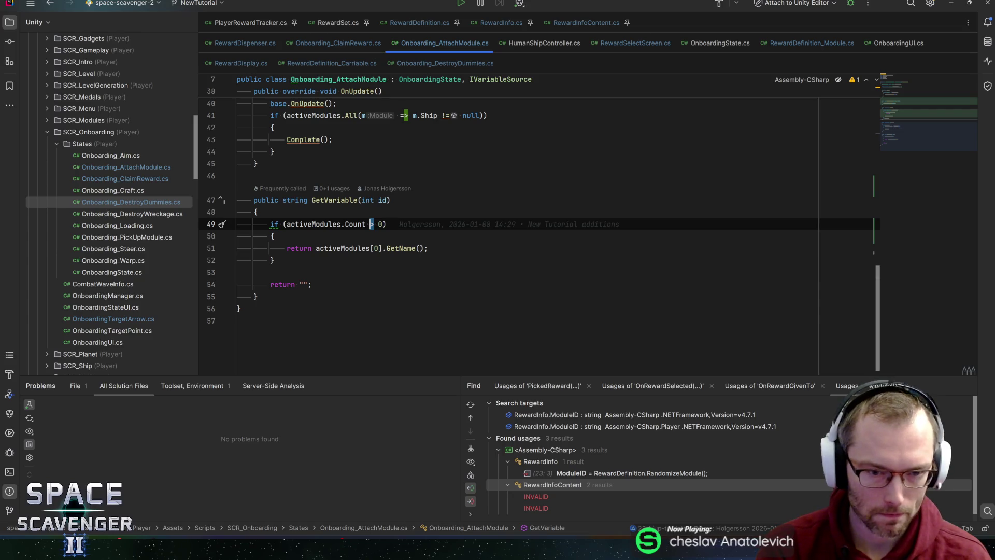
- Wrap the module-name return in a new if (activeModules.Count == 0) block
key(Down)
key(Return)
text(if (activem)
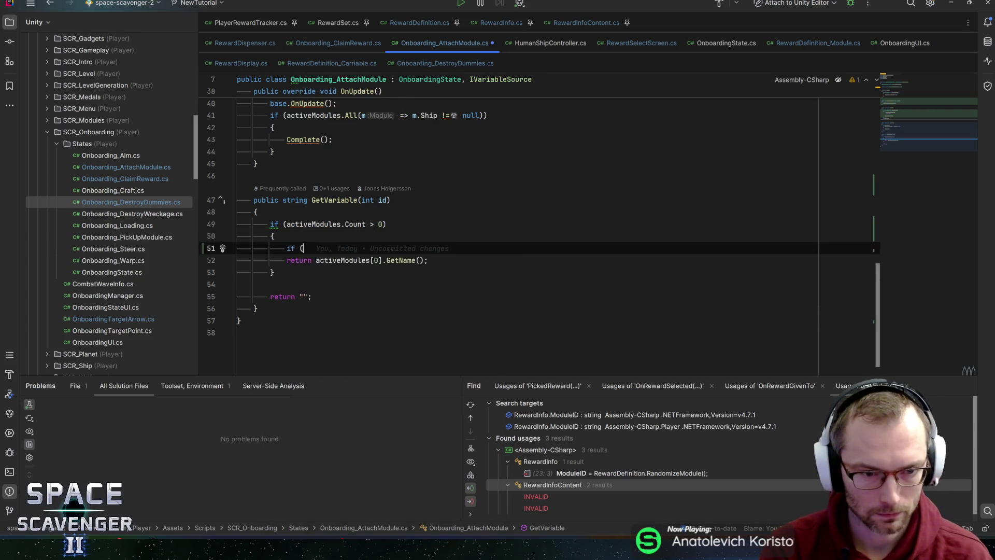
key(Return)
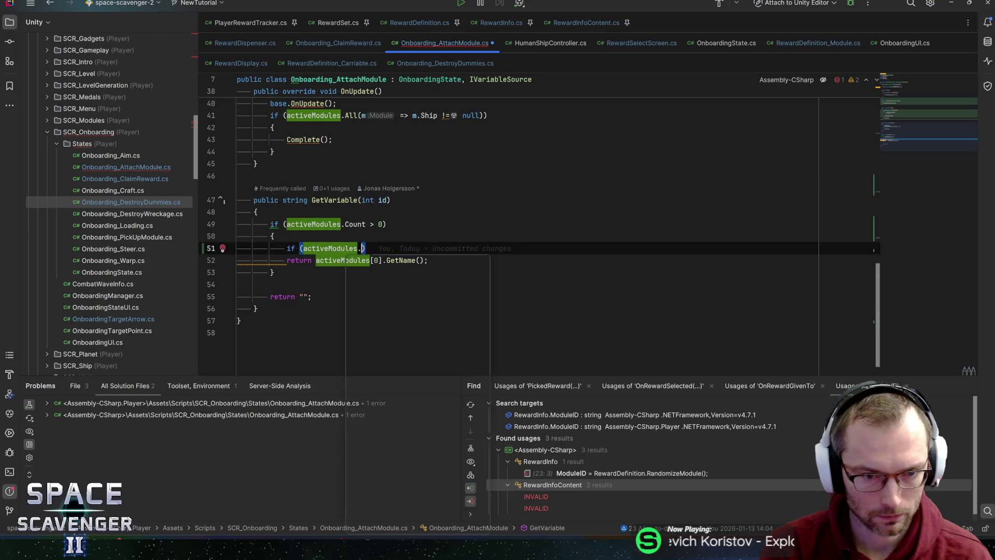
text(.)
key(Return)
text(== 0){)
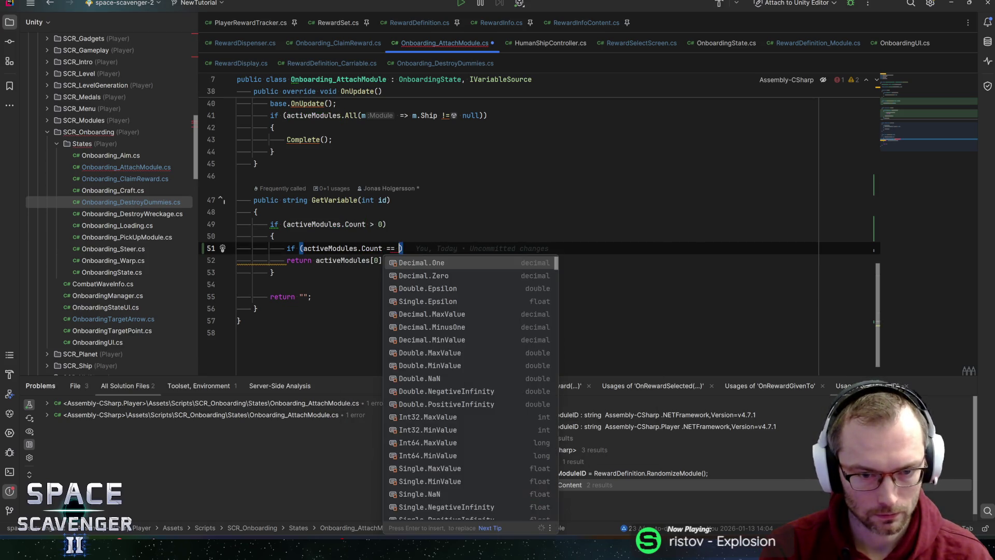
key(Return)
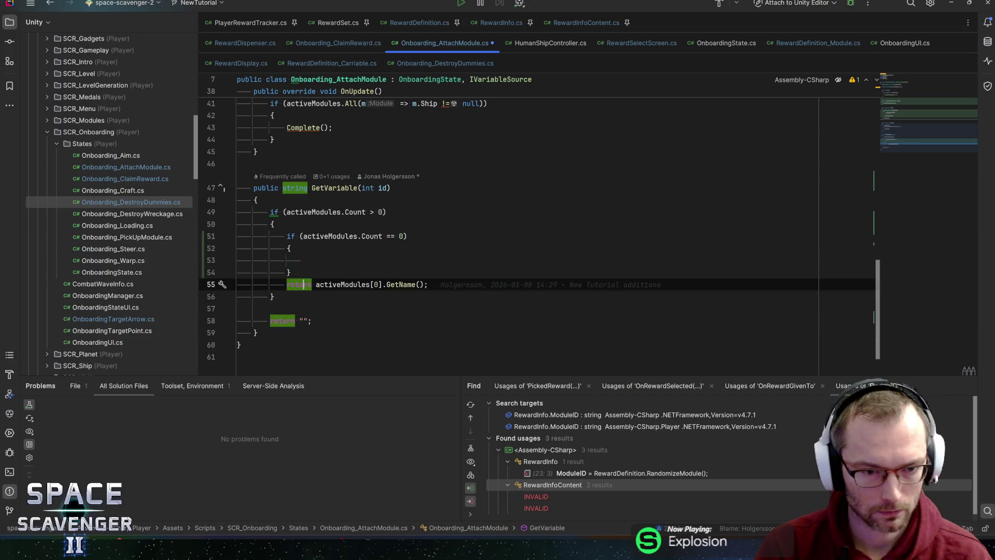
key(Down)
key(Return)
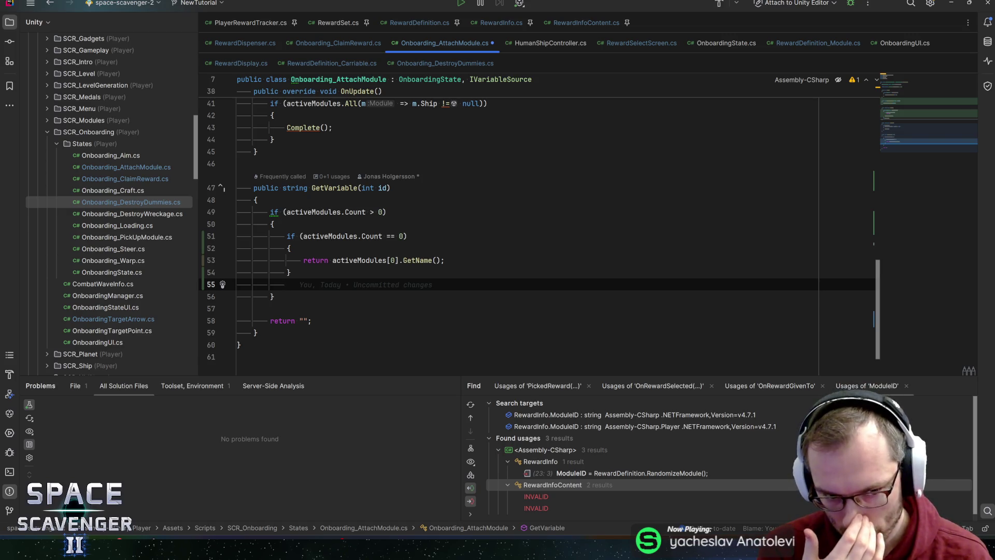
- Check GetVariable's callers, then add an else branch returning allLoc.Get
ctrl+click(334, 188)
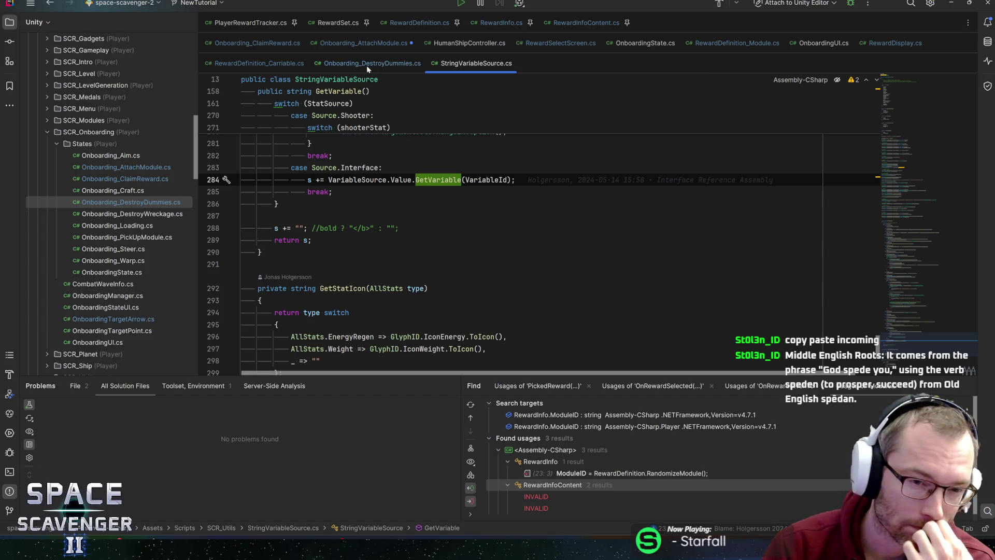
click(332, 192)
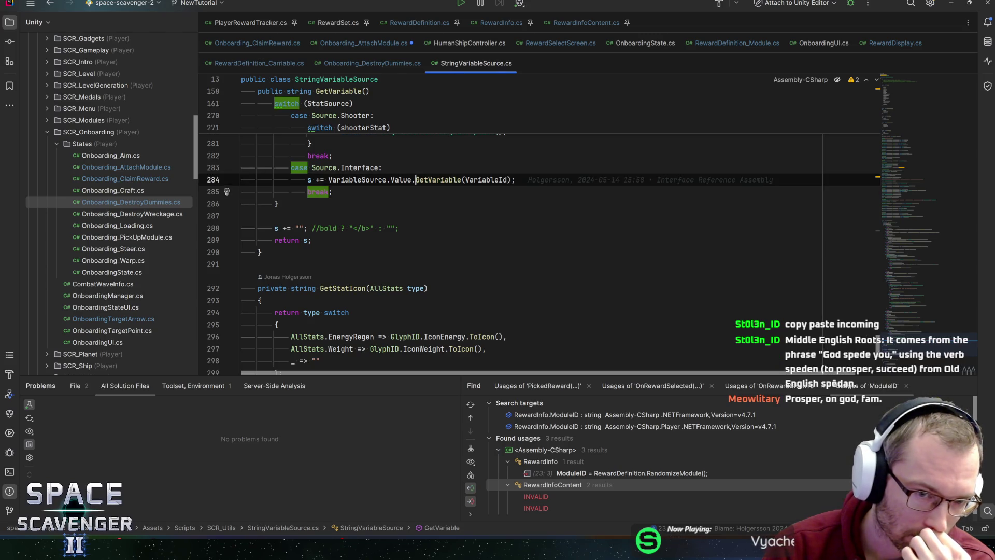
ctrl+click(448, 180)
click(287, 284)
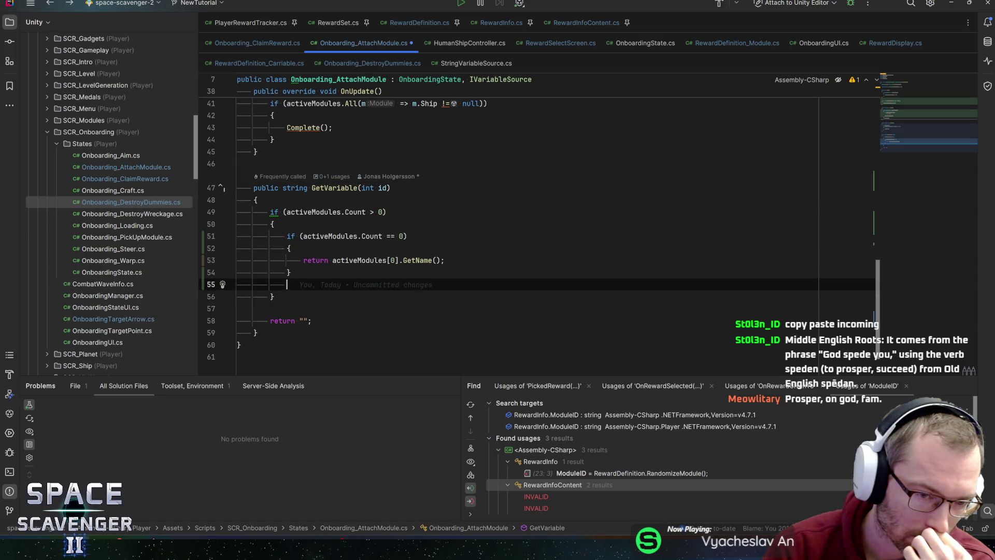
text(else)
key(Return)
key(Return)
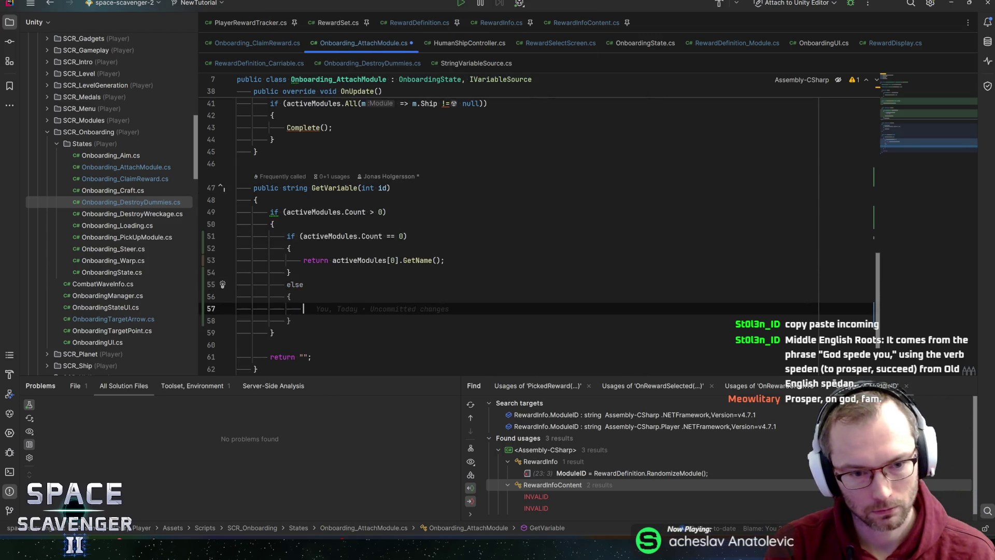
text(return )
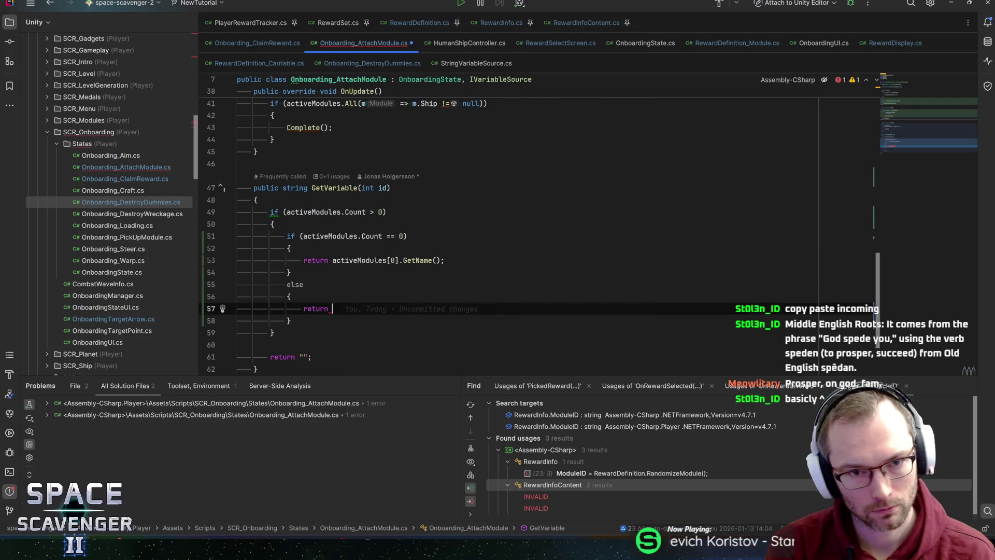
text(allL)
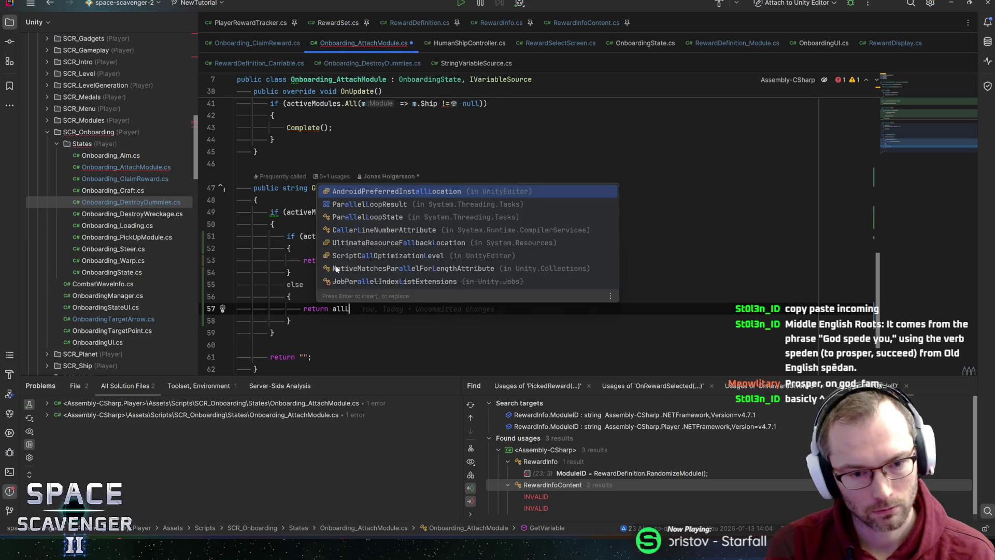
text(oc.Get;)
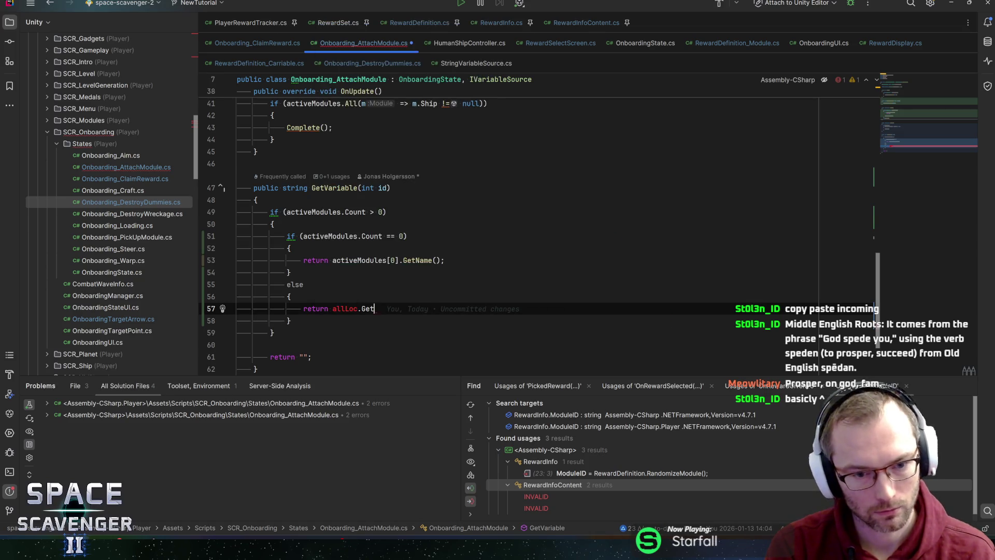
key(ctrl+alt+Left)
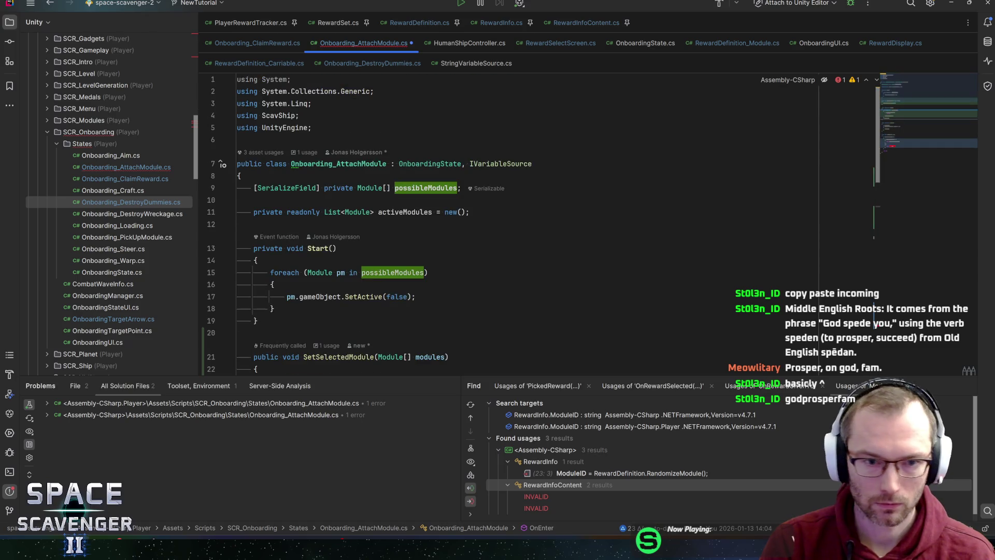
- Duplicate the possibleModules field as a LocalizedString allLoc field, save, and return to Unity
key(ctrl+d)
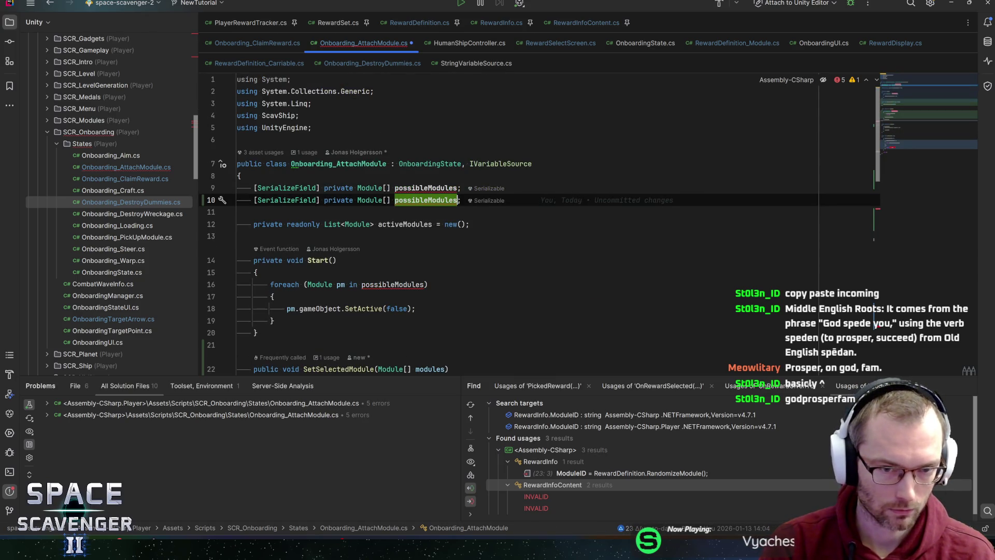
key(ctrl+BackSpace)
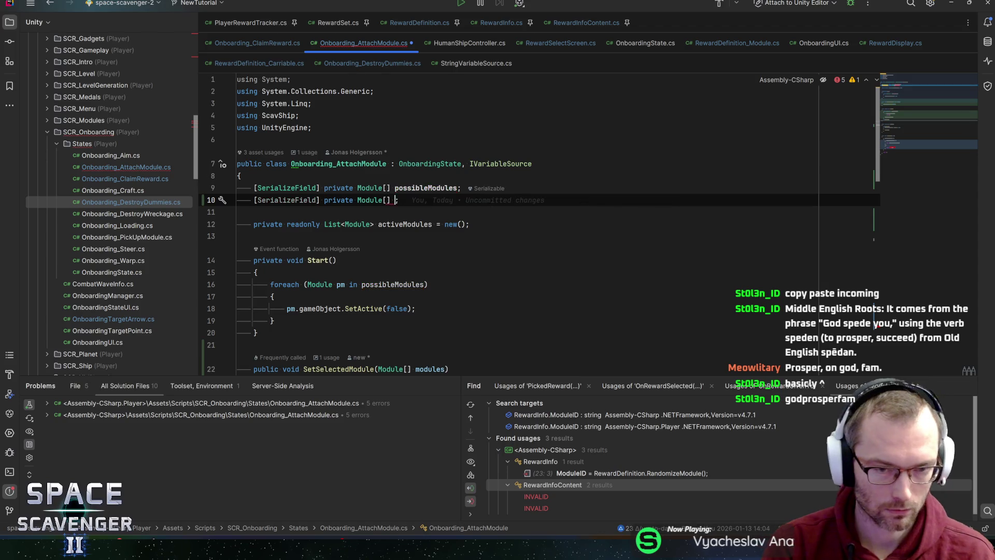
key(ctrl+BackSpace)
key(ctrl+BackSpace)
text(Localizedtr)
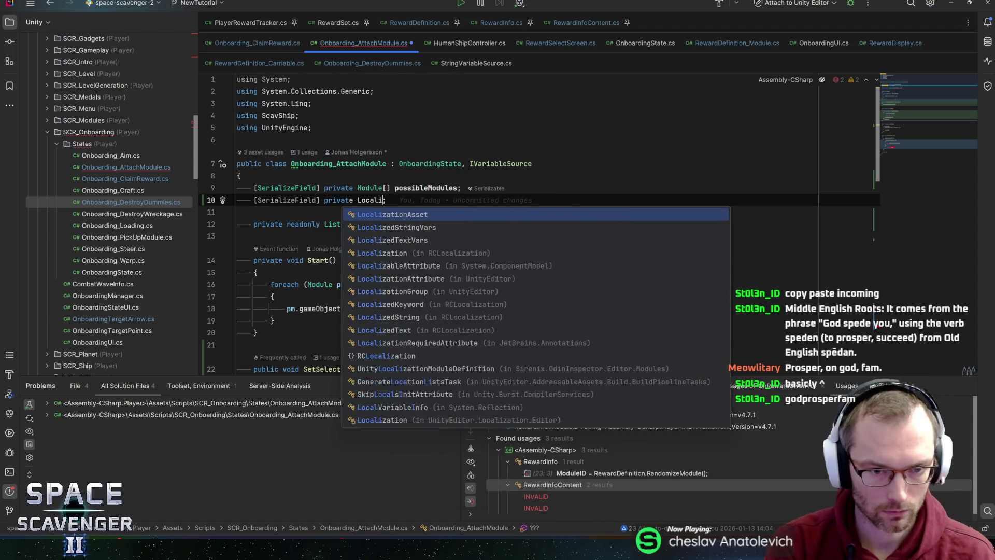
key(BackSpace)
key(BackSpace)
text(string)
key(Return)
text(allLoc;)
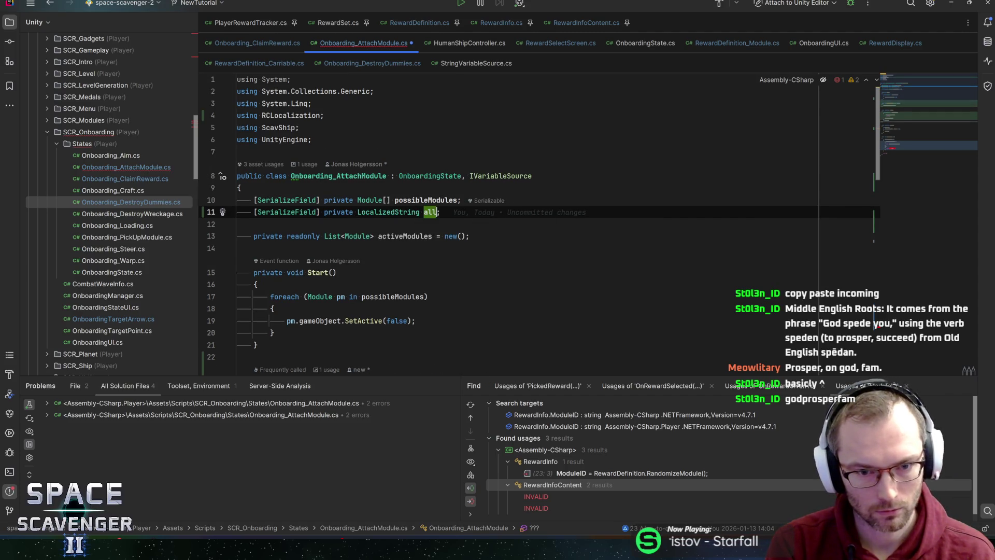
key(ctrl+s)
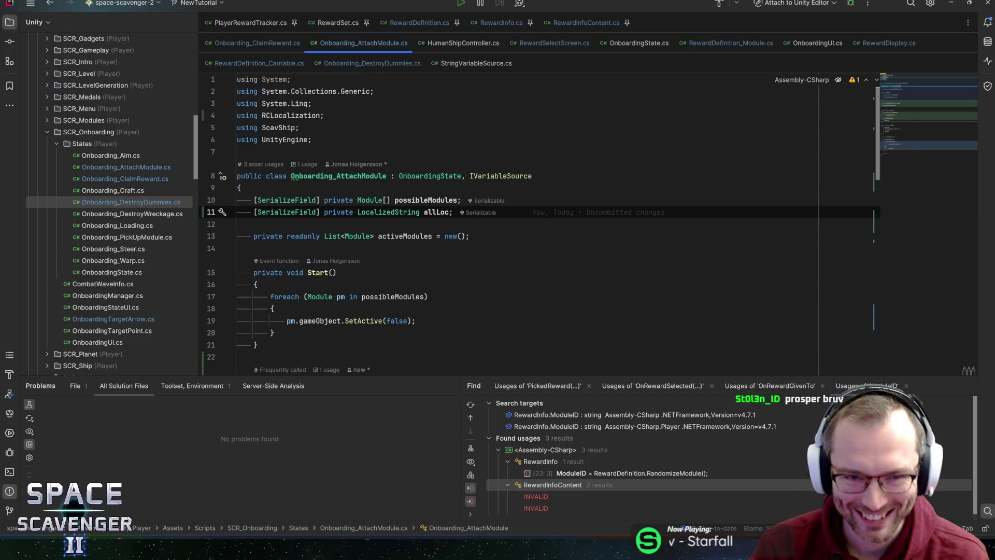
key(alt+Tab)
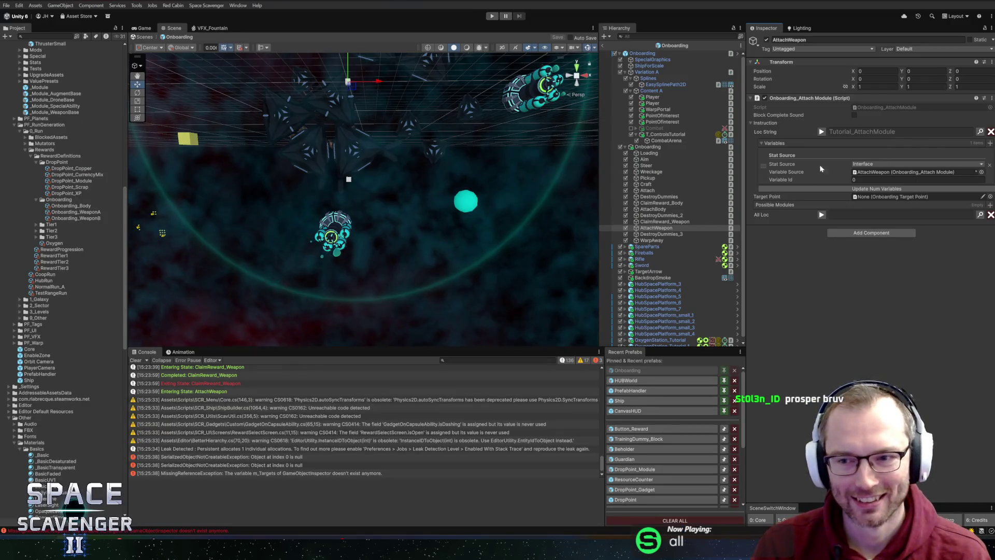
- Select the AttachBody step and create a new localization key Keyword_All for All Loc
click(666, 216)
click(658, 209)
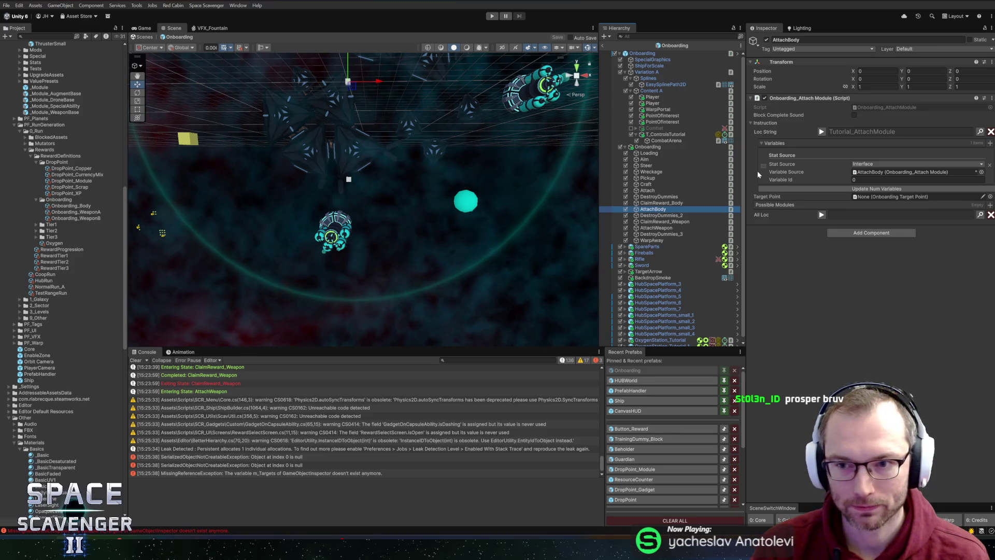
click(980, 214)
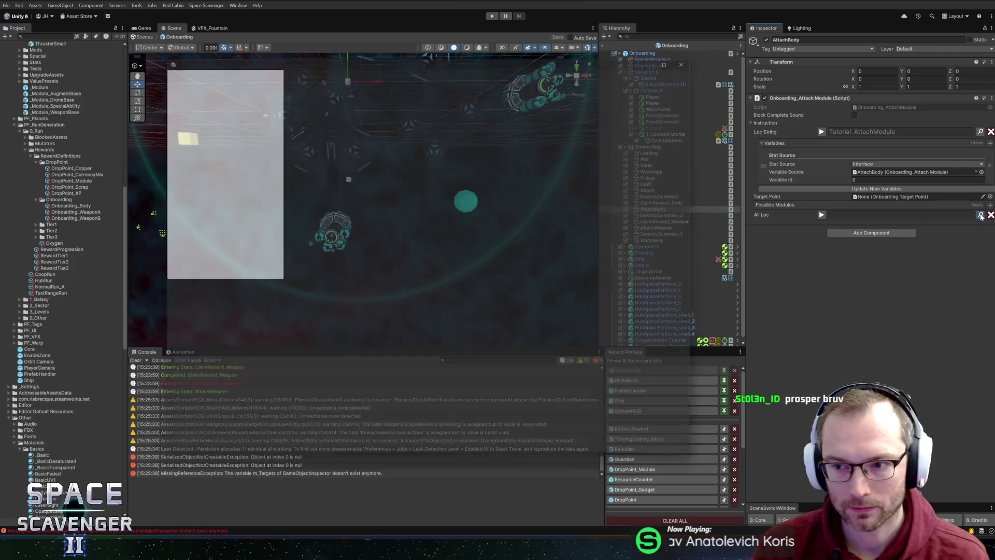
click(378, 133)
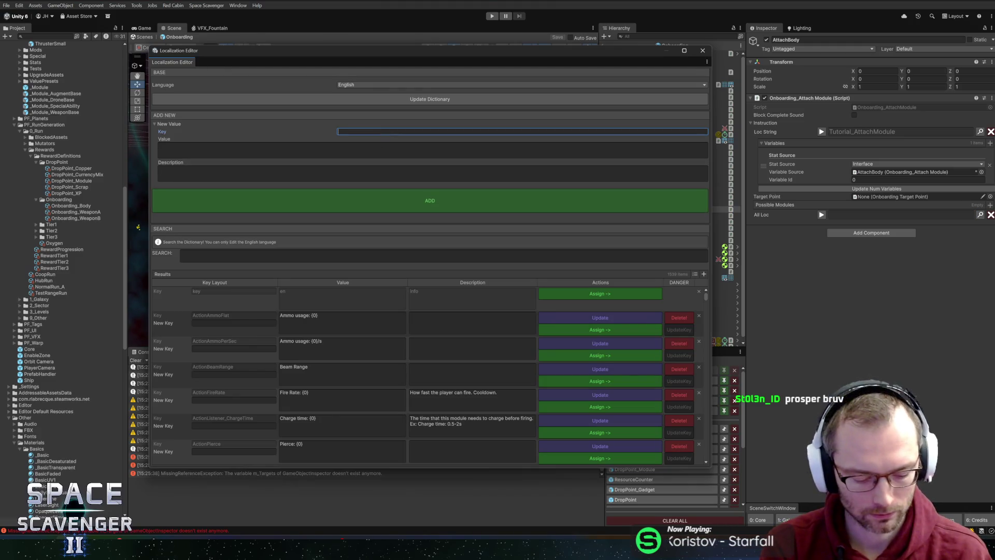
text(Tuto)
key(BackSpace)
key(BackSpace)
key(BackSpace)
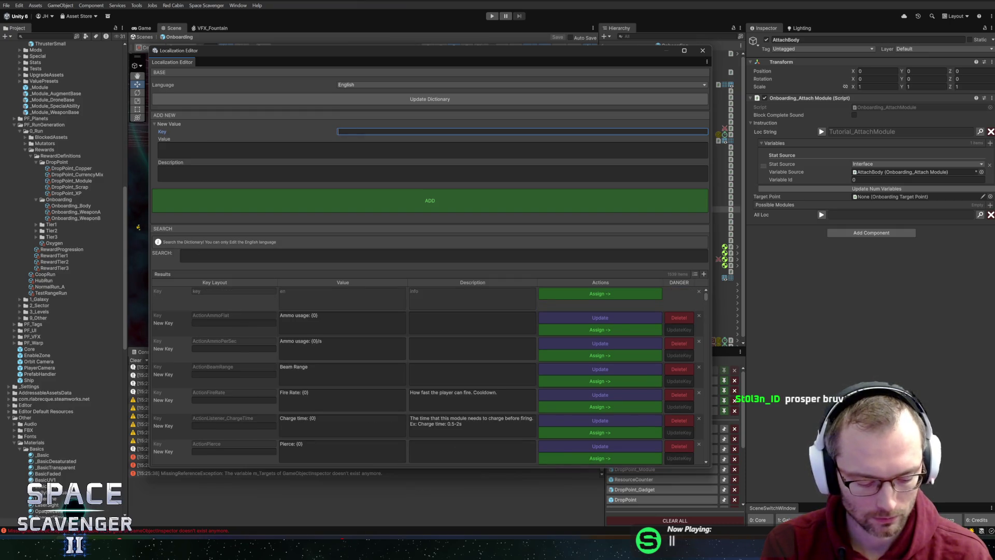
text(Keyword_All)
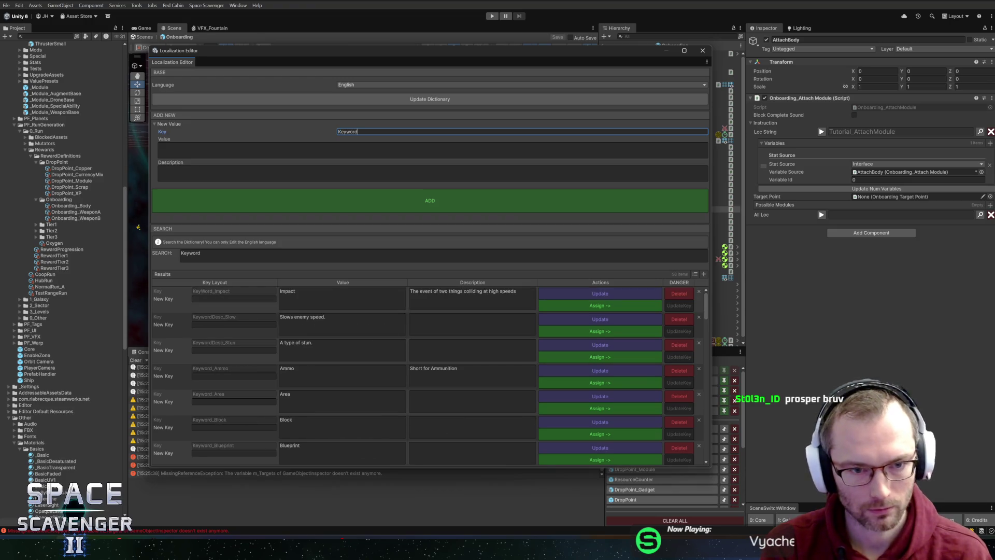
- Describe it as used in 'Attach all modules' or 'Get all crystals', then add and assign it
click(159, 149)
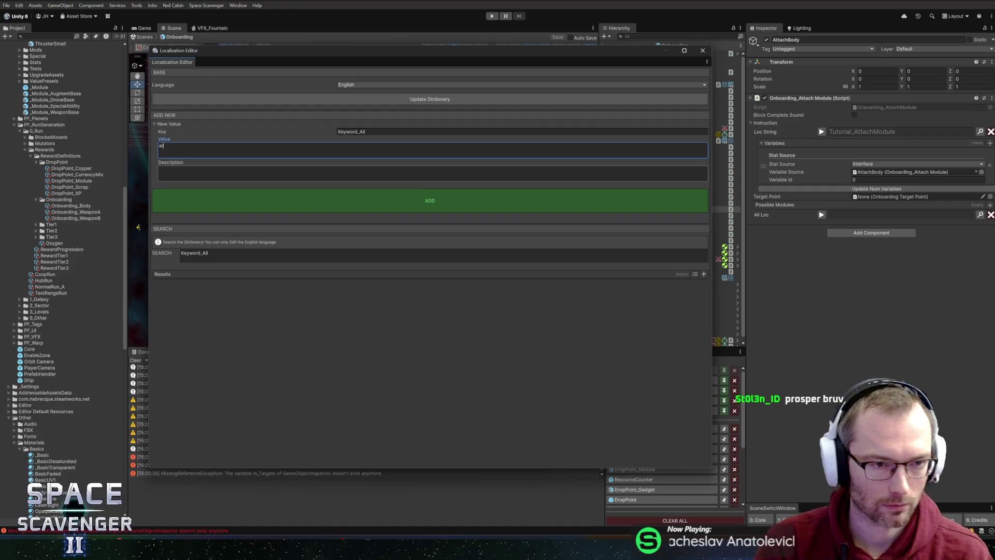
click(160, 174)
text(usually)
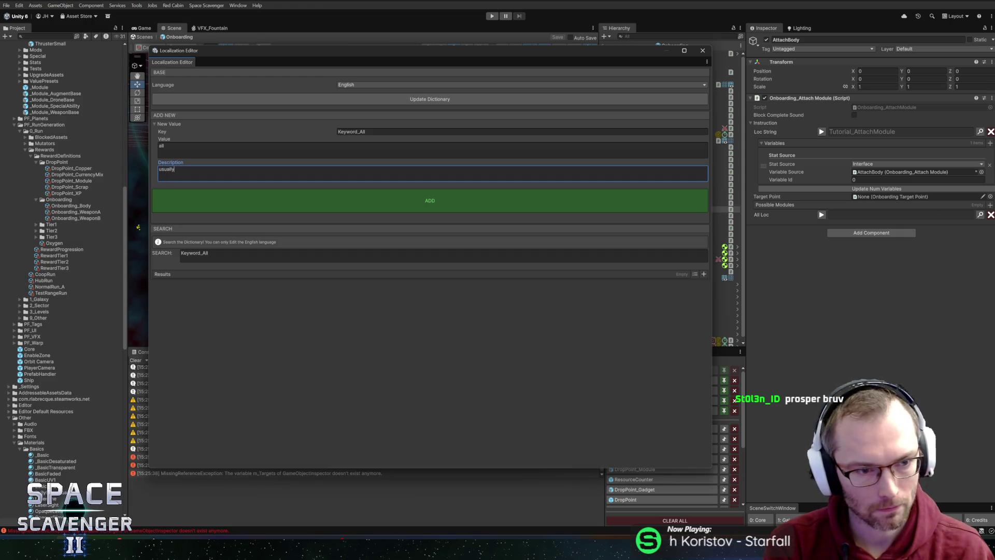
text(inserted into a sent)
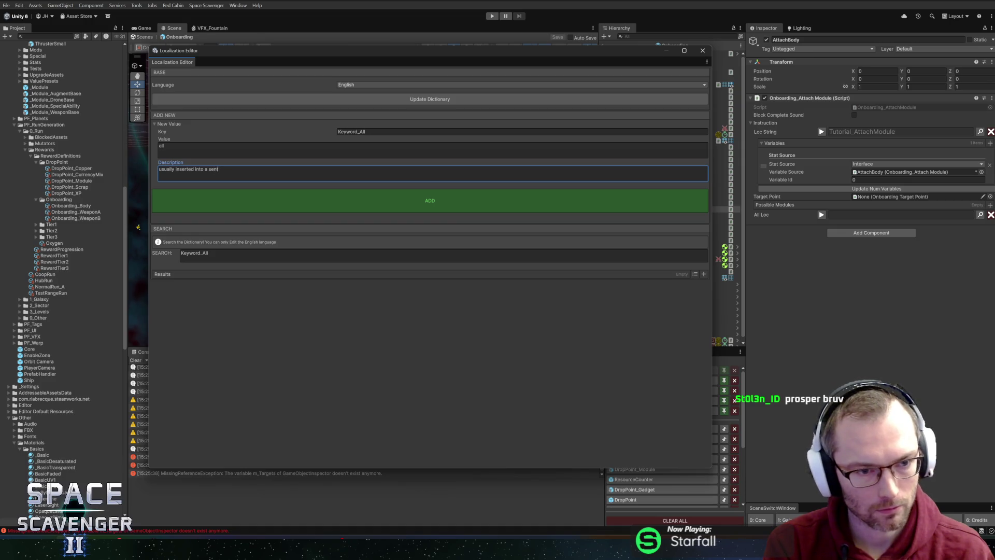
text(ence "Get )
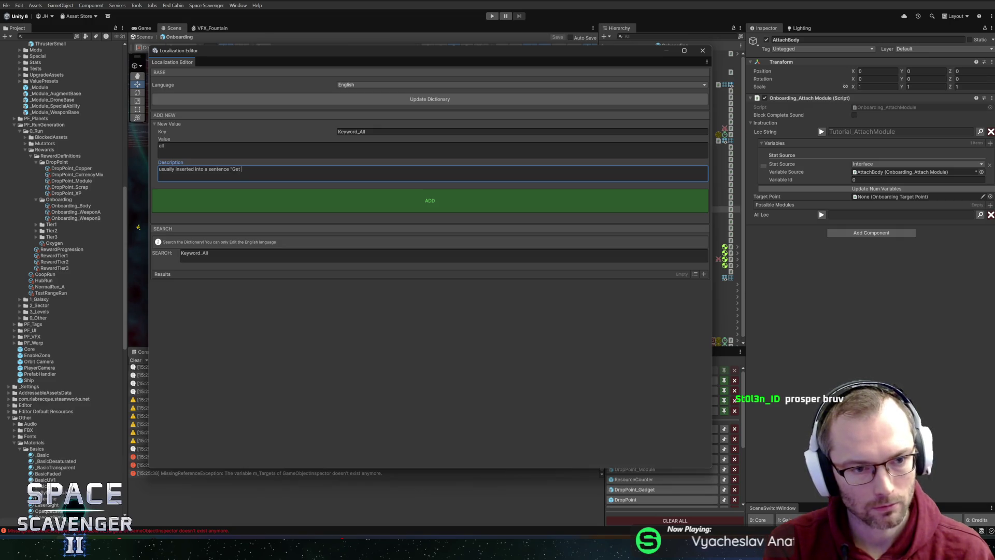
key(BackSpace)
key(BackSpace)
key(BackSpace)
key(BackSpace)
text(Attach )
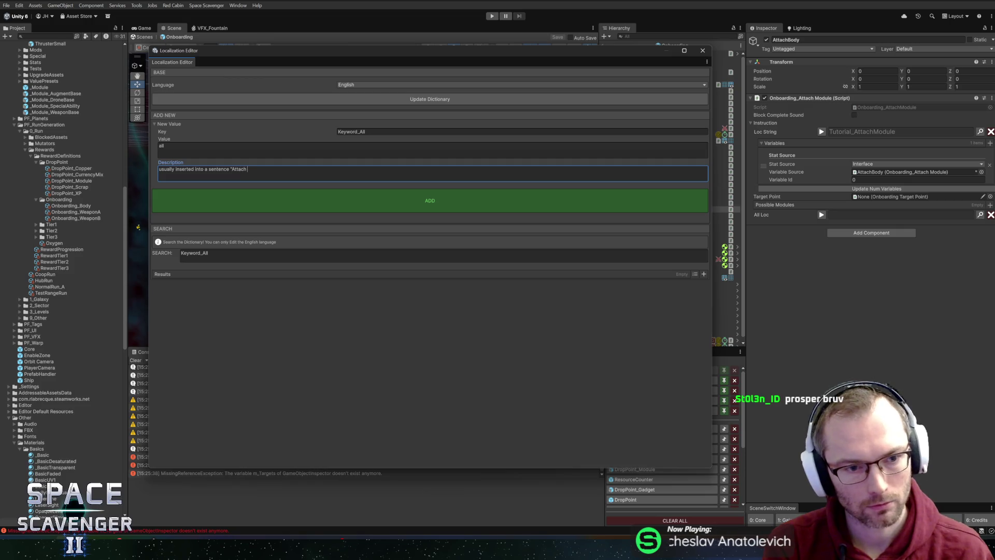
text(all modules)
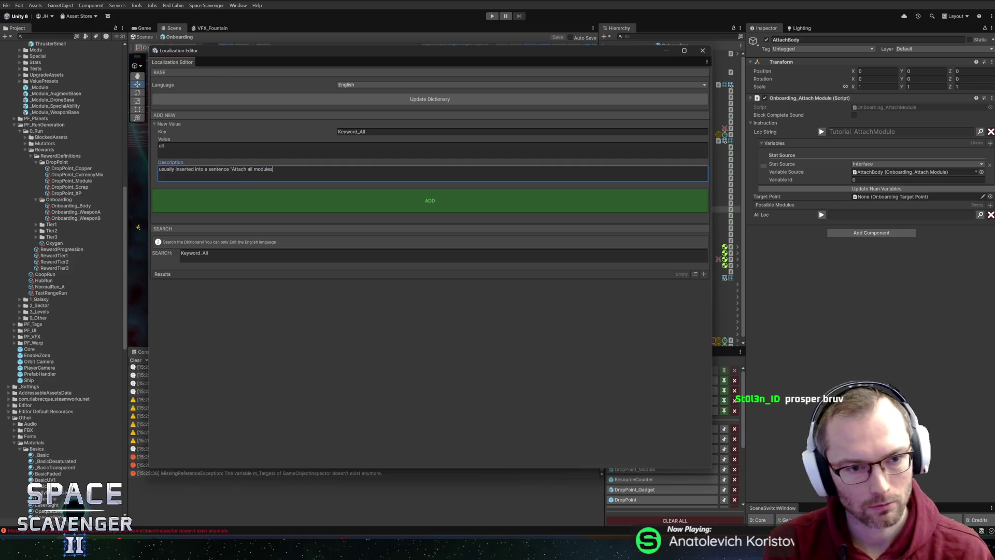
text(" or)
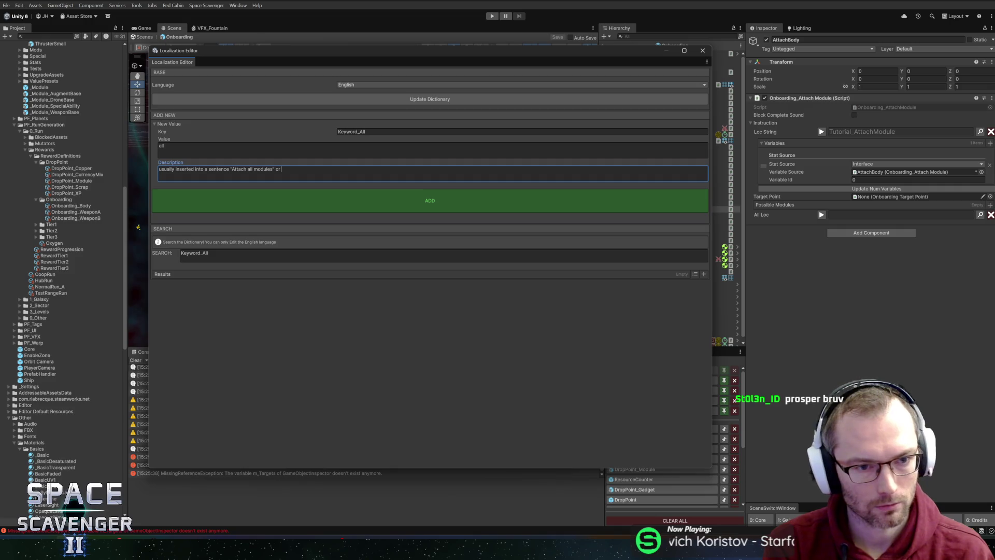
text( "Get all the)
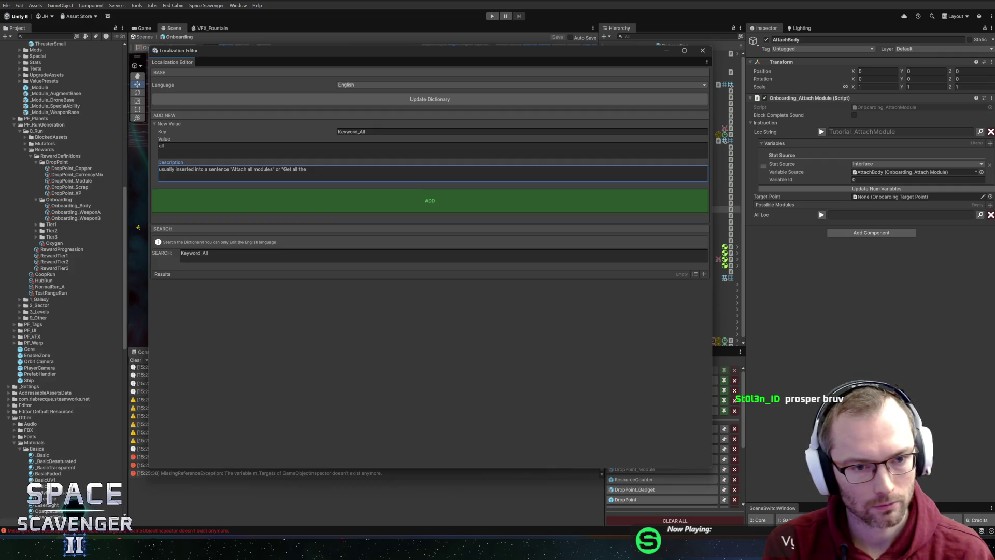
text(crystals")
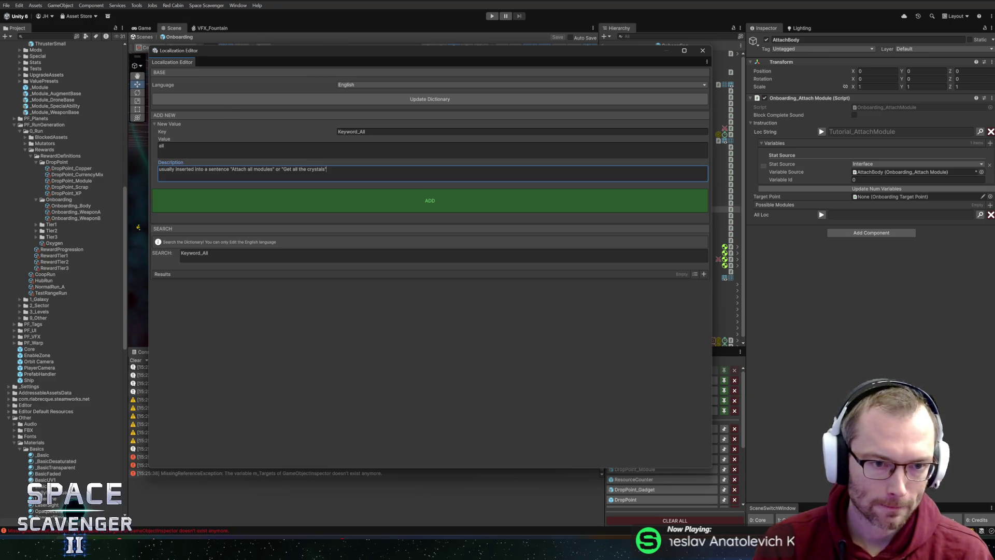
click(436, 205)
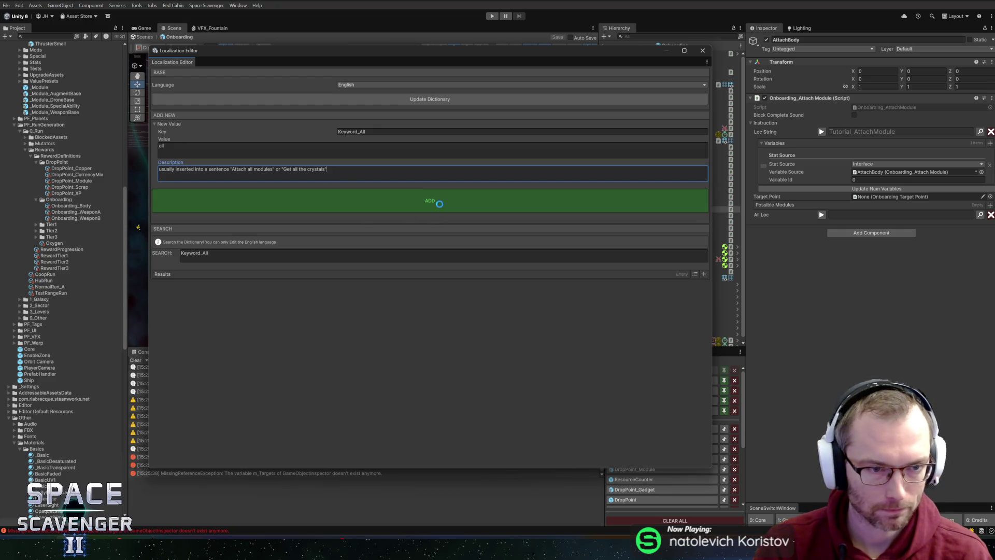
click(601, 306)
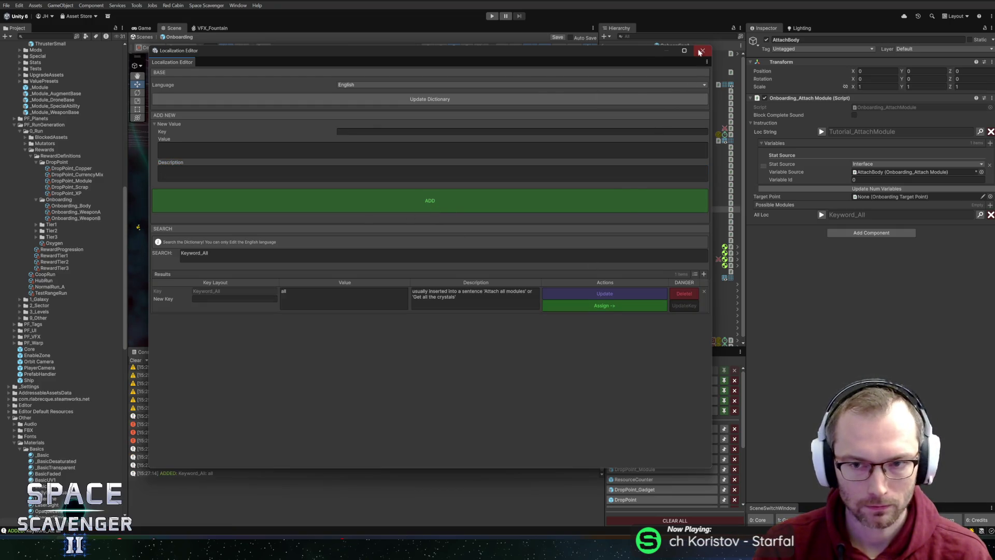
click(702, 51)
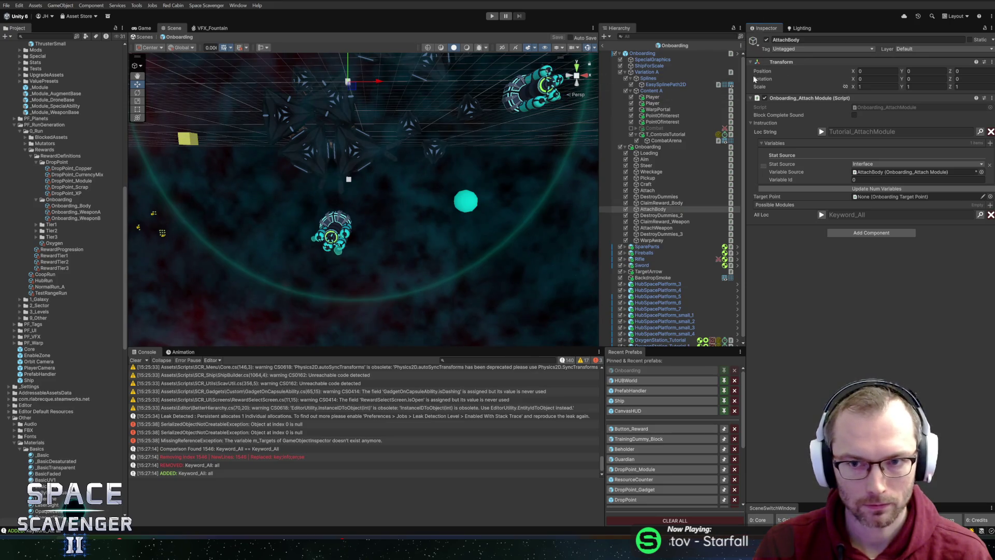
- Replace 'Weapon' with 'Many' in the AttachWeapon step's name and save the scene
click(661, 228)
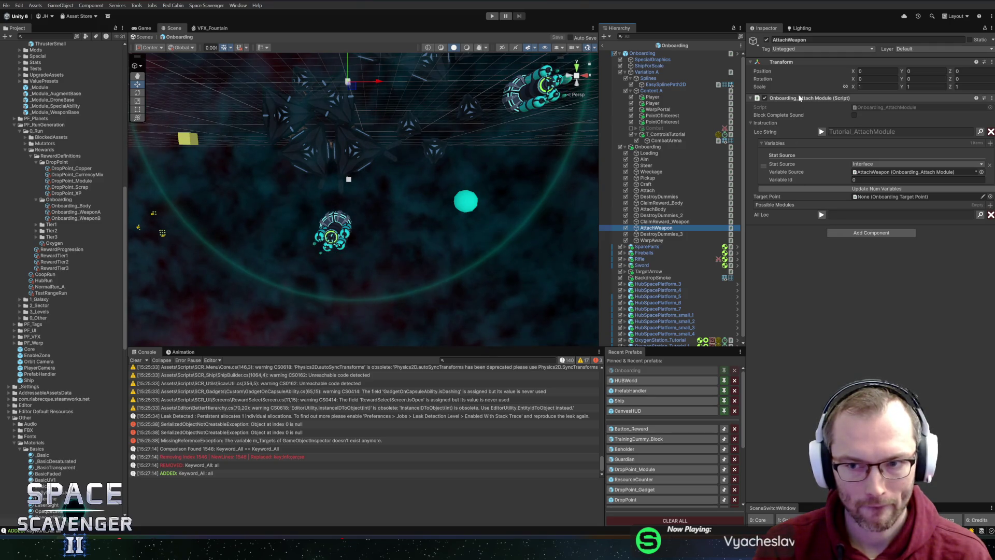
click(663, 228)
double_click(663, 229)
text(Many)
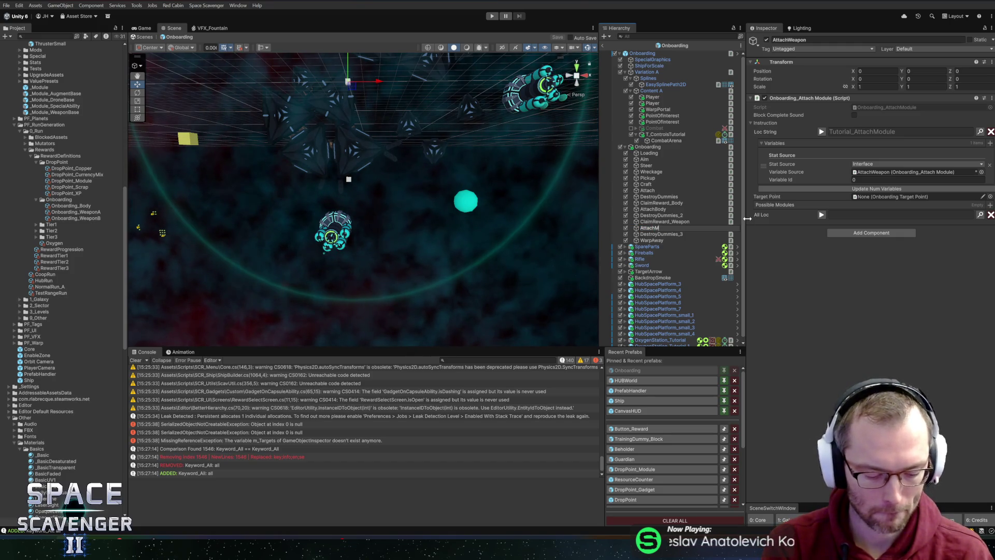
key(Return)
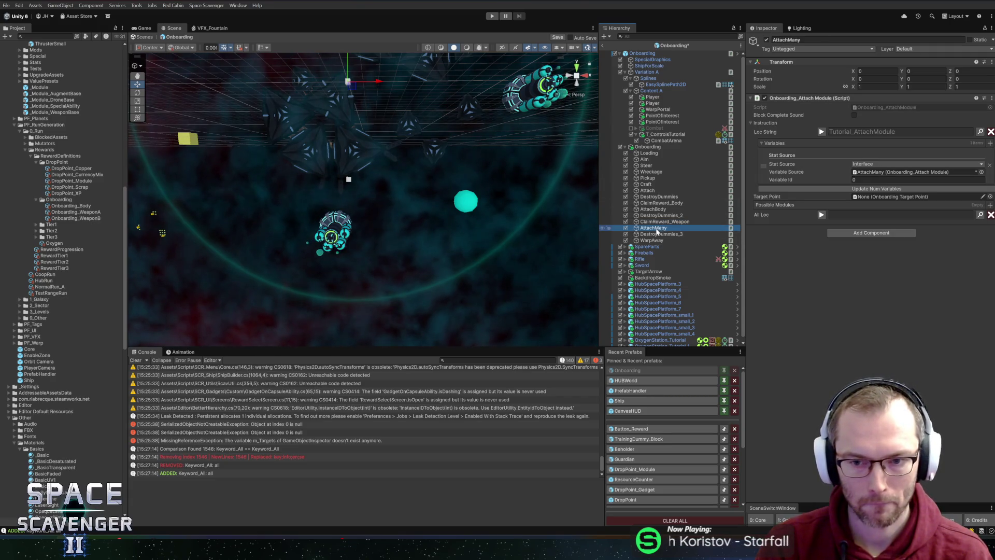
key(ctrl+s)
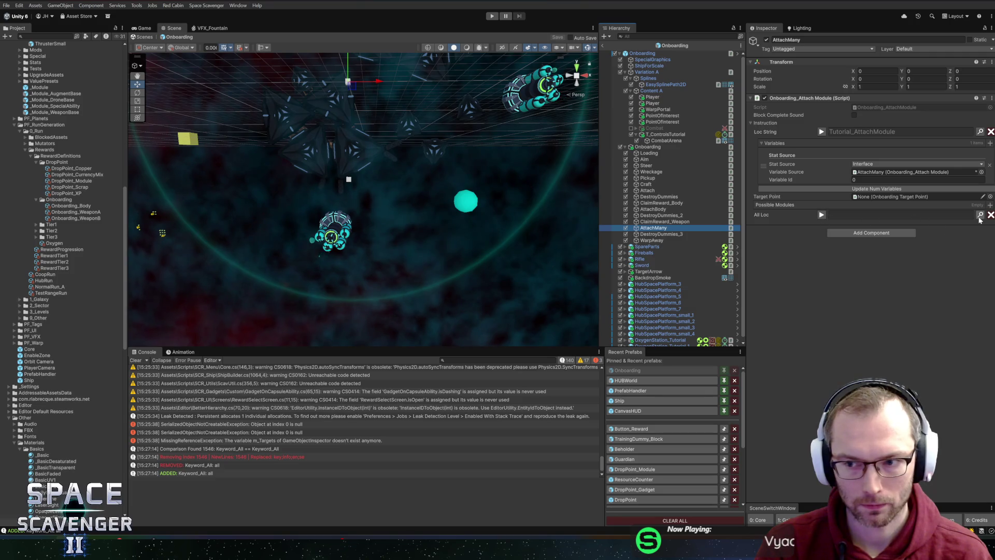
- Assign Keyword_All to AttachMany's All Loc field and save the Onboarding scene
click(980, 214)
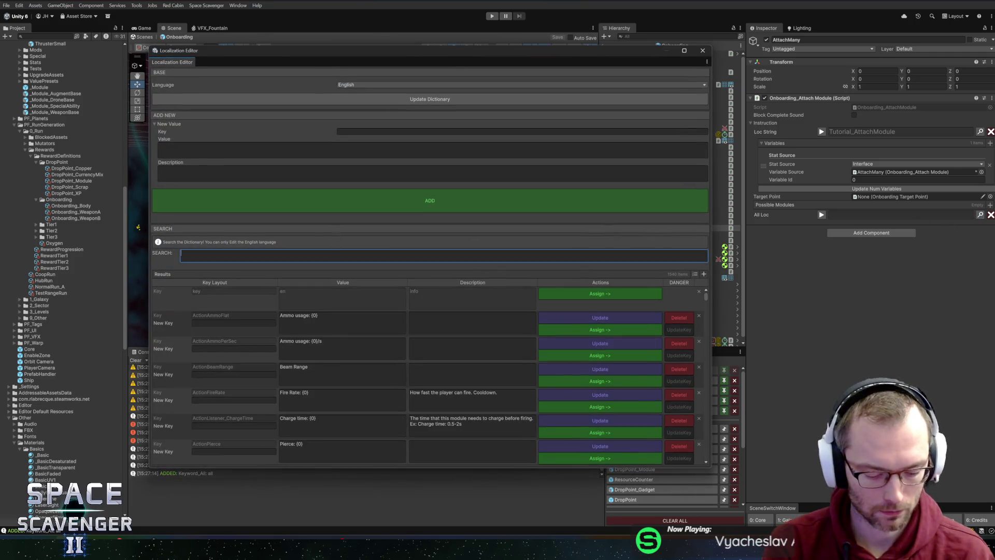
text(keyword)
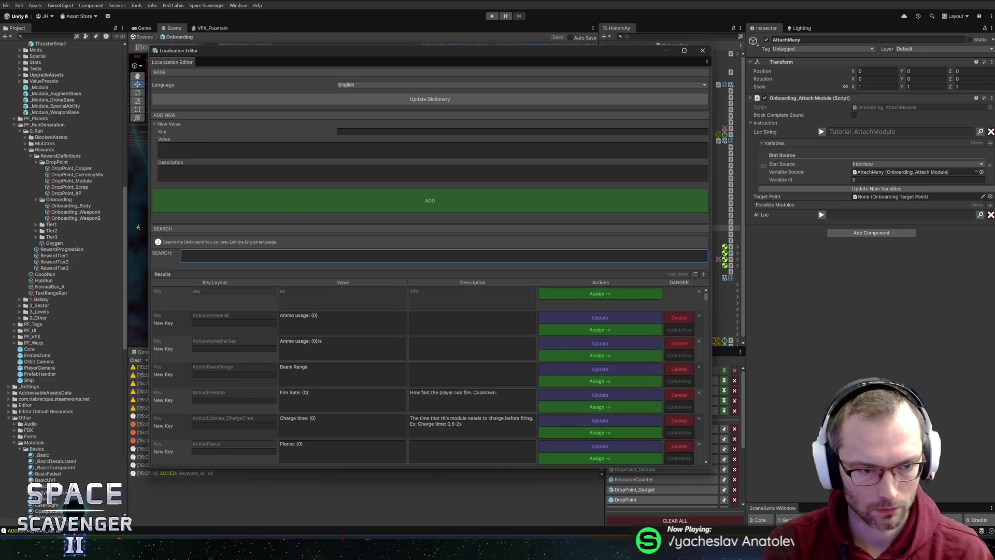
text(_all)
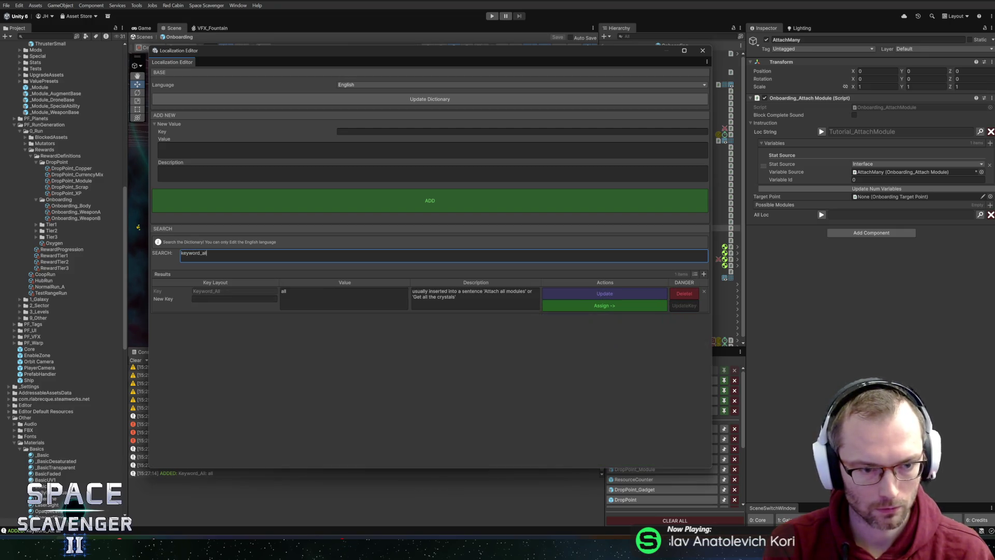
click(605, 306)
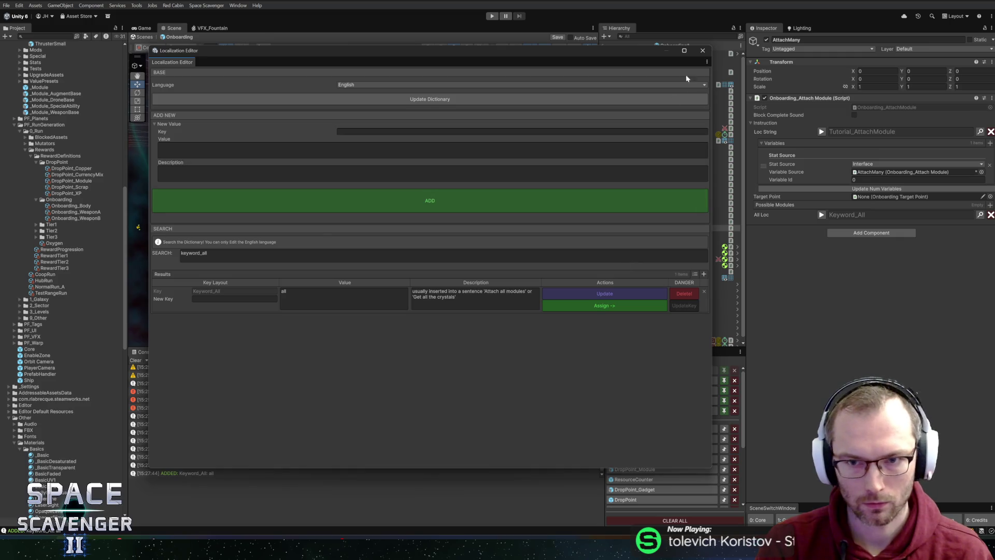
click(704, 51)
key(ctrl+s)
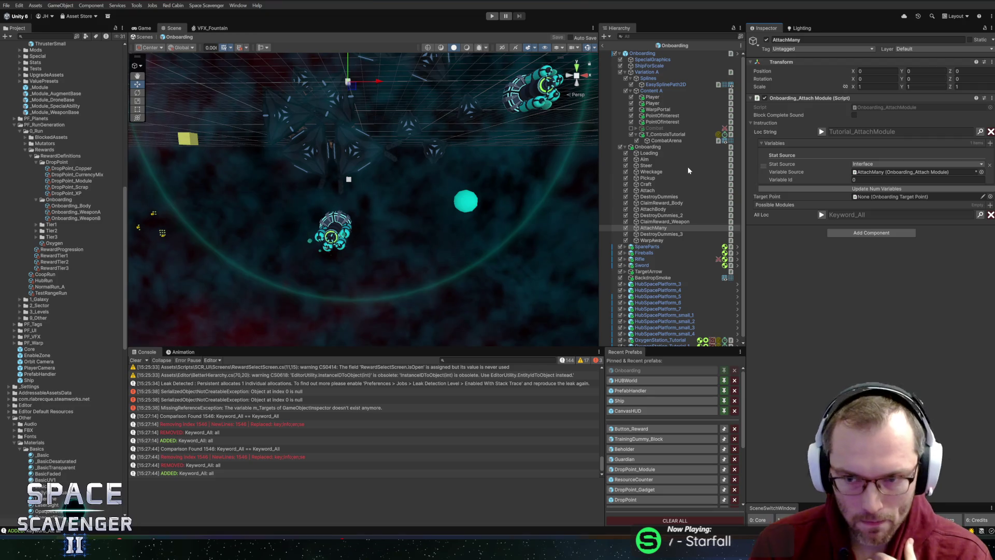
- Select the Attach onboarding step and browse localization entries matching 'all' for its All Loc
click(651, 203)
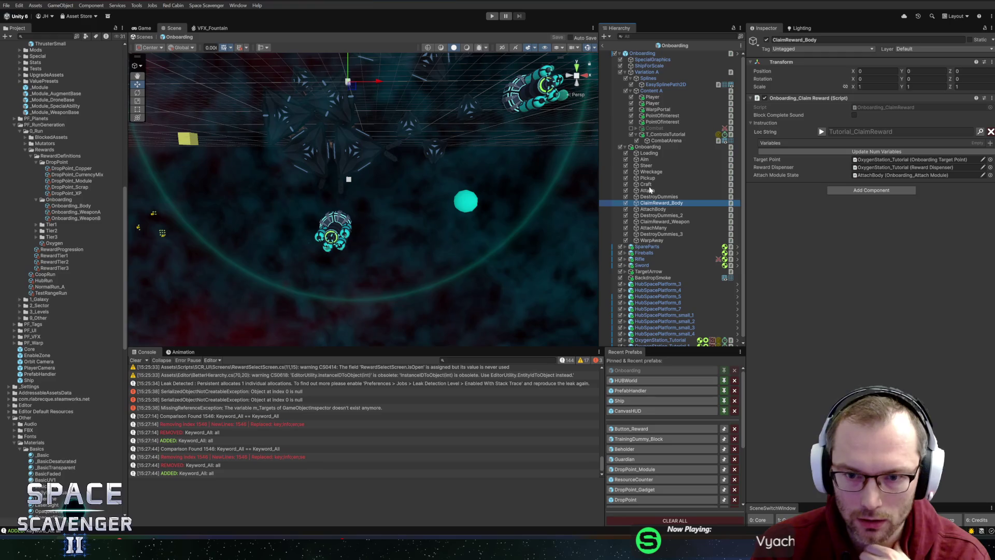
click(647, 185)
click(648, 191)
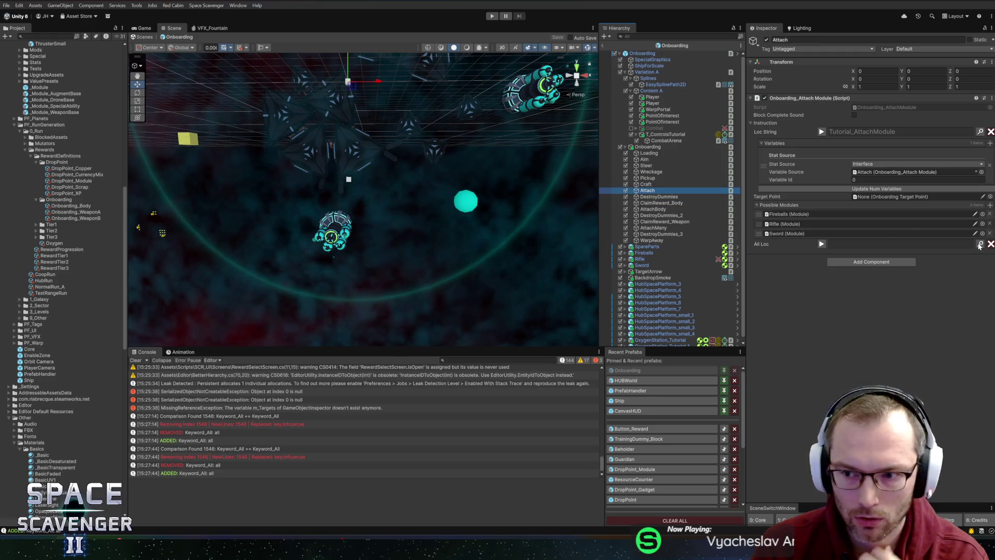
click(980, 244)
click(465, 256)
text(all)
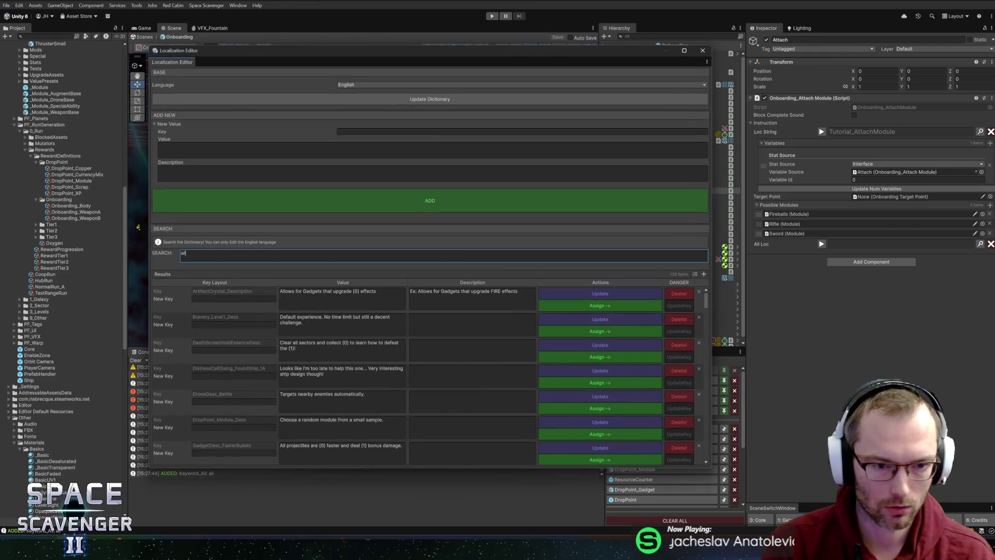
scroll(319, 434, down, 10)
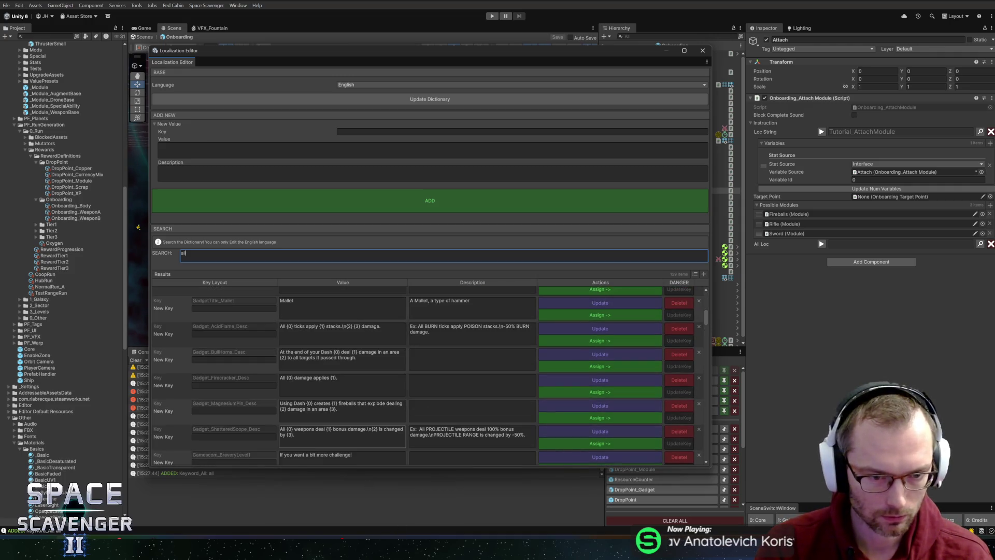
scroll(319, 434, down, 10)
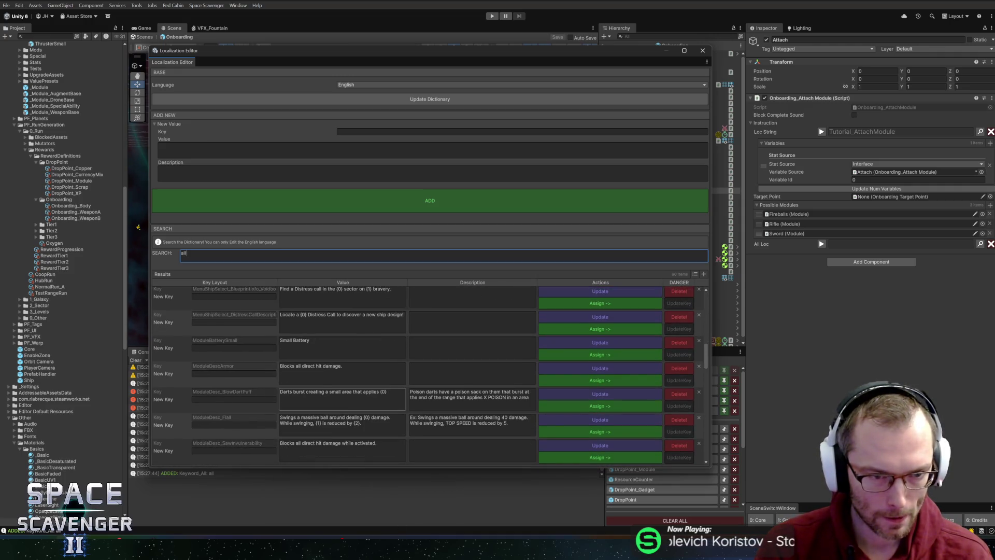
scroll(320, 434, down, 10)
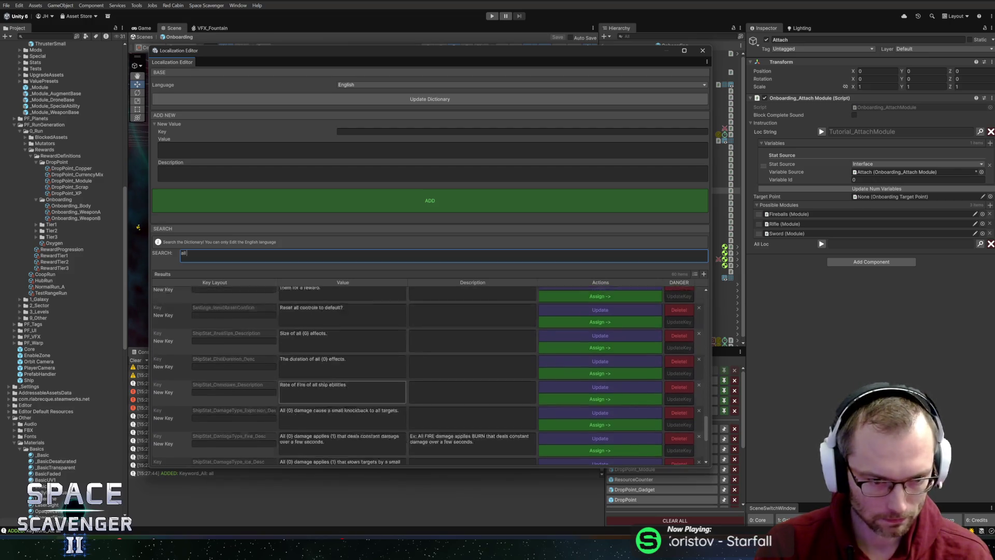
scroll(349, 372, up, 10)
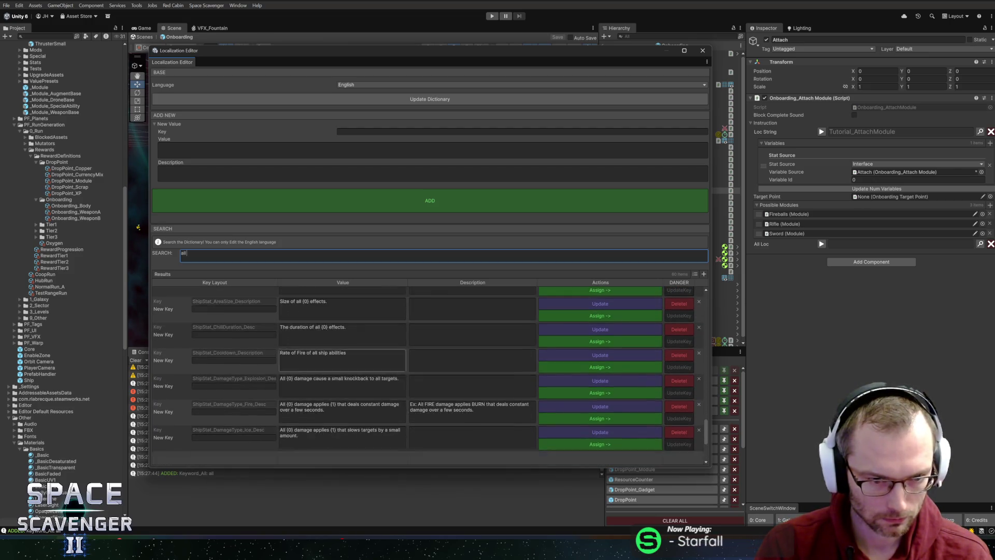
scroll(349, 372, up, 10)
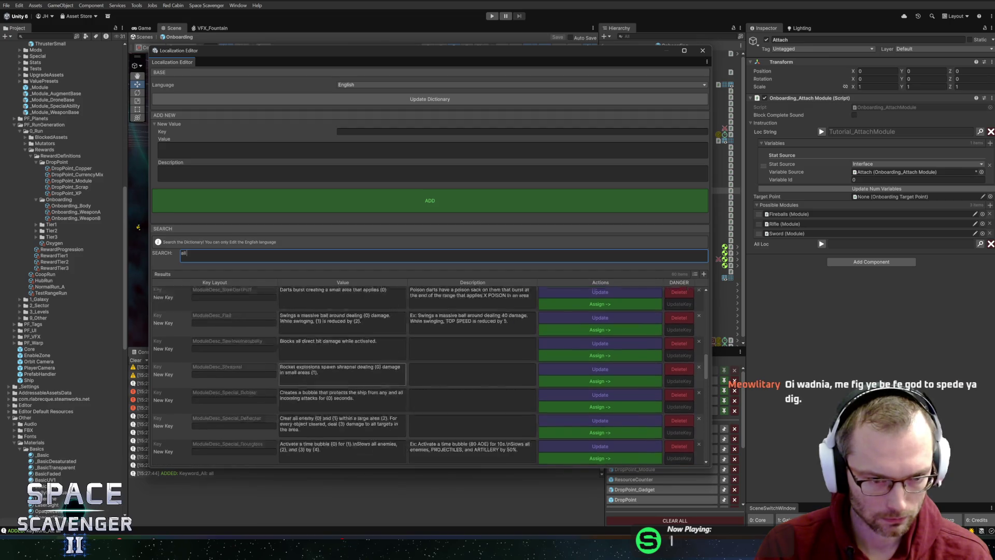
scroll(349, 372, up, 10)
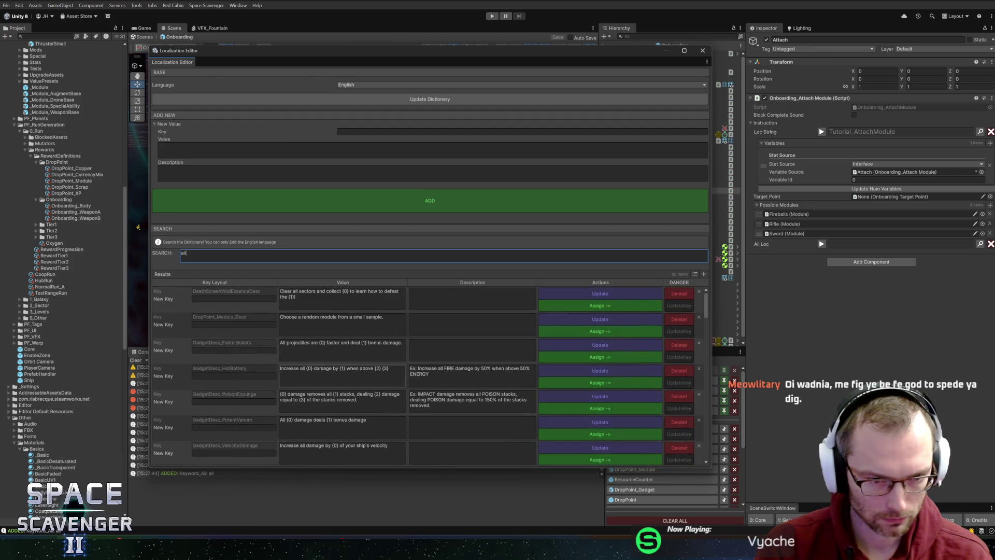
- Search 'keyword_all' and assign Keyword_All to the Attach step's All Loc
key(ctrl+a)
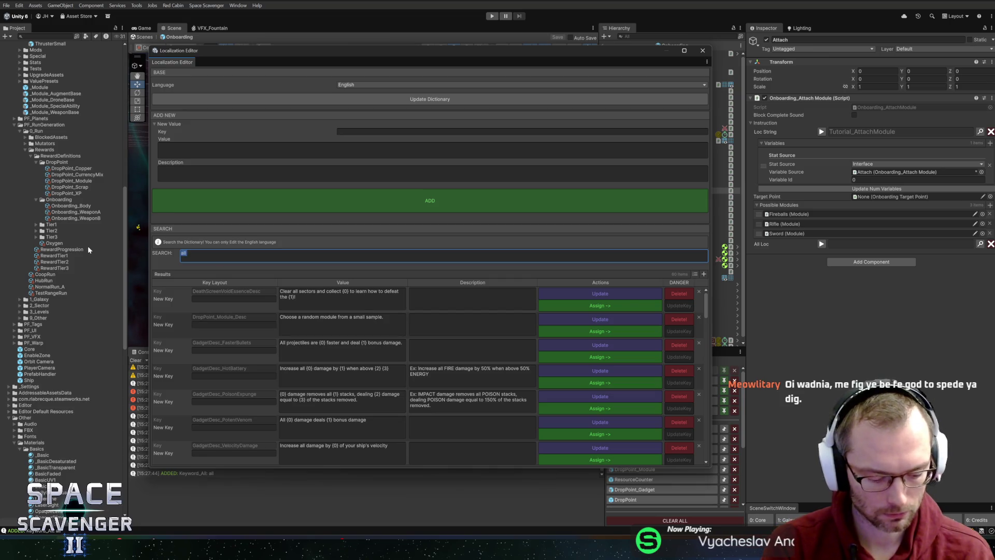
text(keyword_)
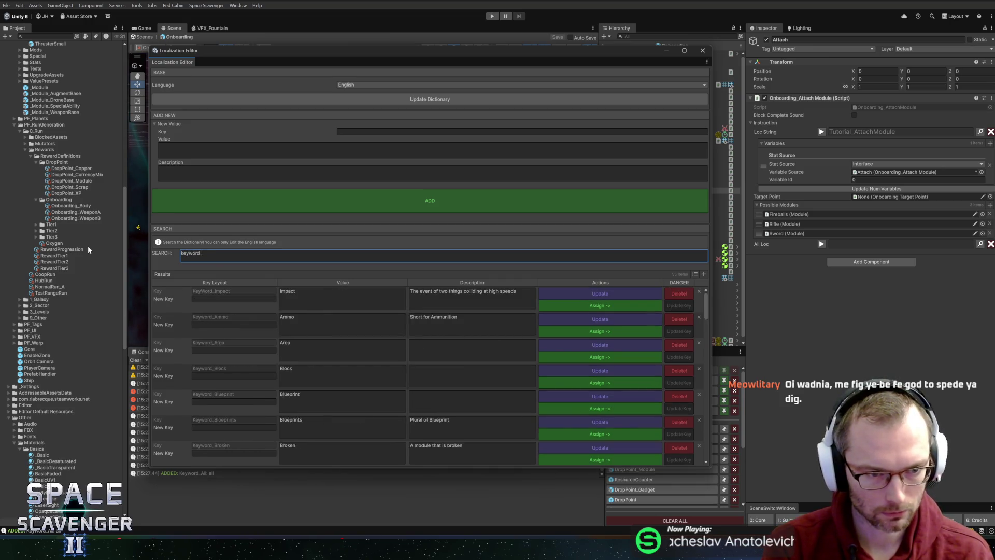
text(all)
click(581, 306)
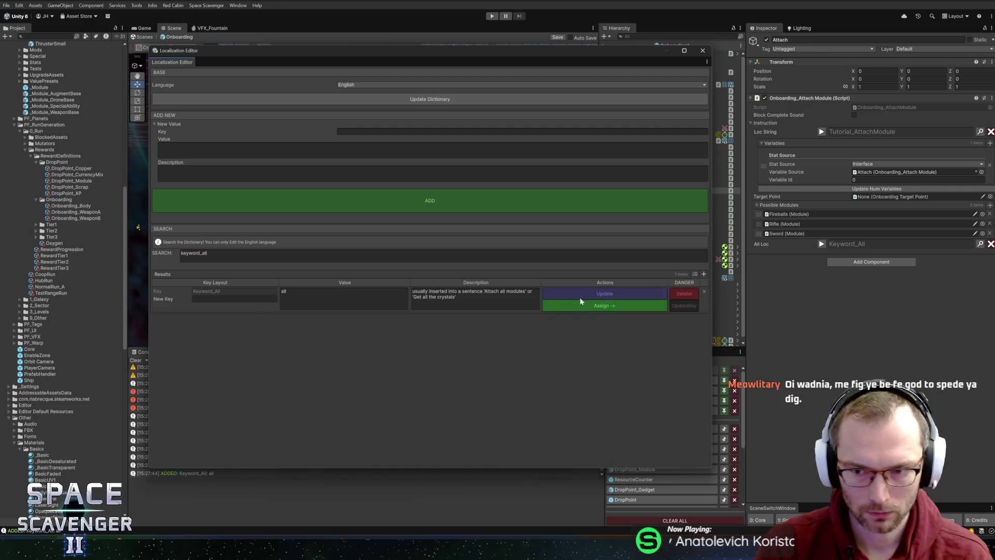
click(703, 50)
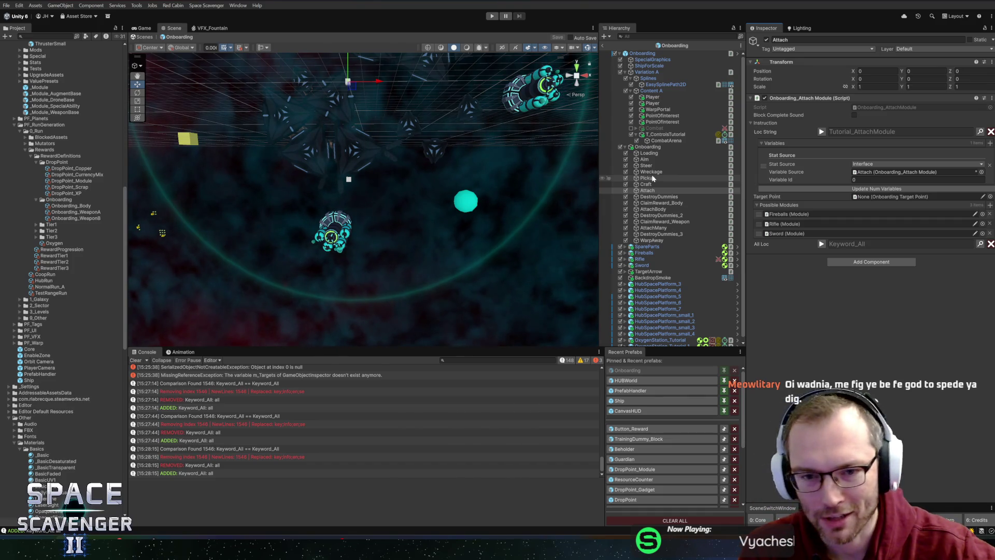
- Frame the Attach object and open its Attach Module script in the code editor
key(f)
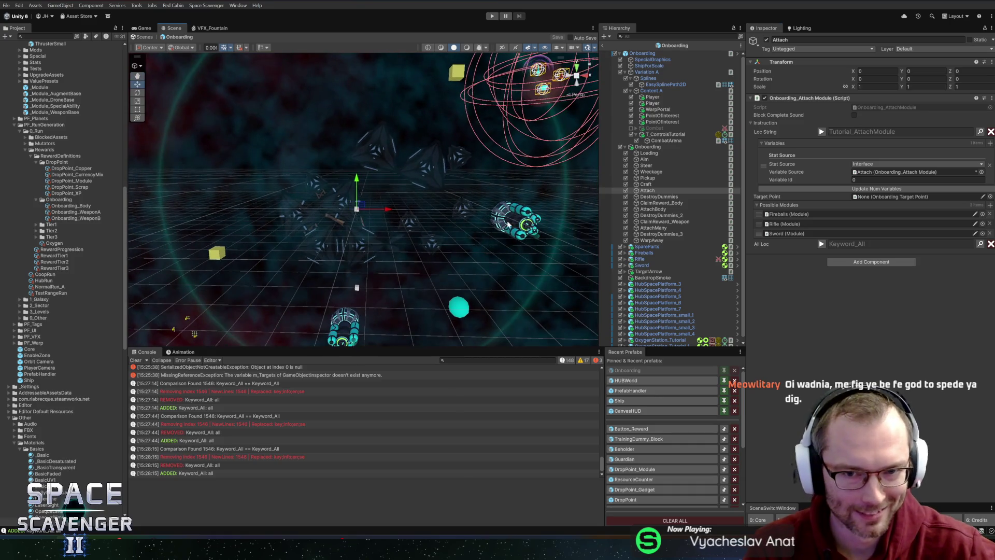
scroll(507, 224, up, 1)
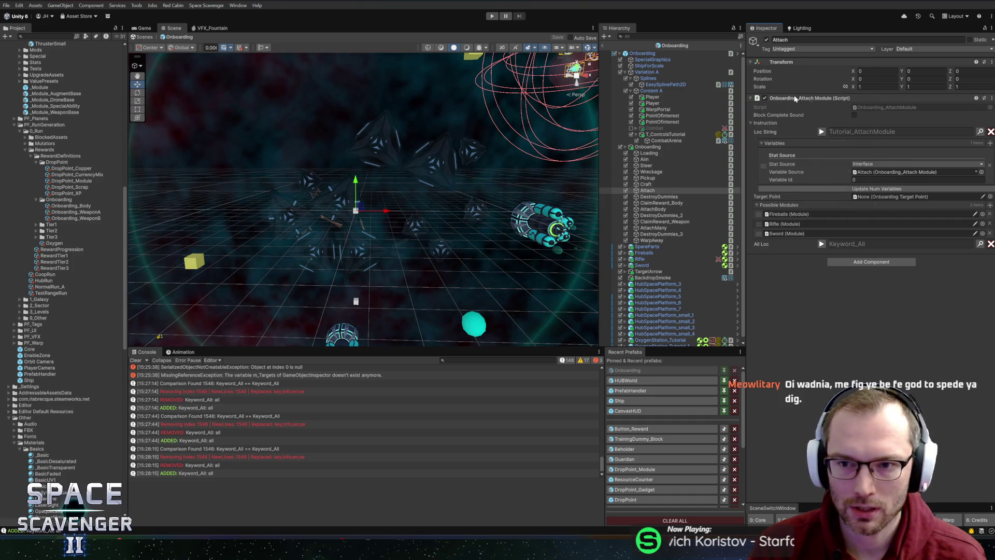
right_click(795, 99)
click(800, 191)
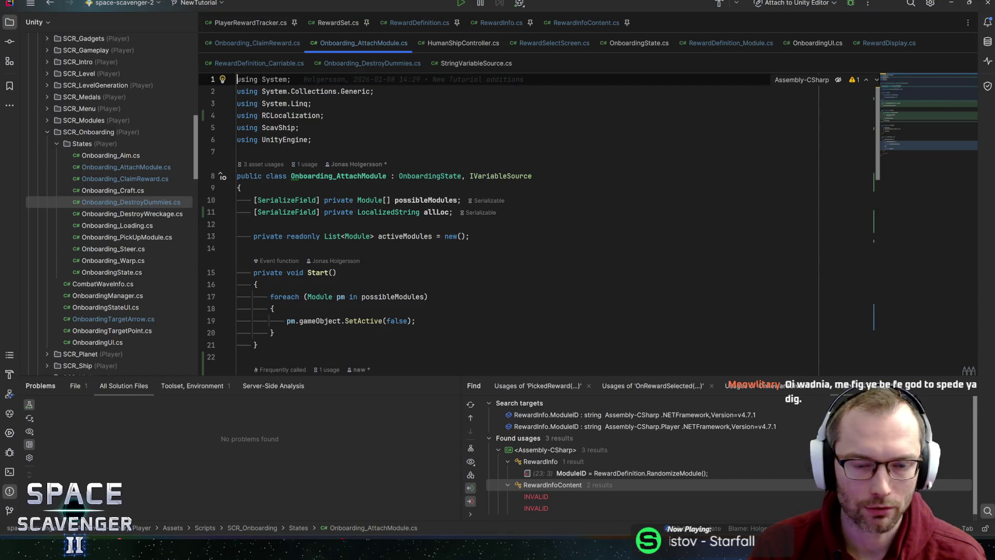
scroll(376, 261, down, 4)
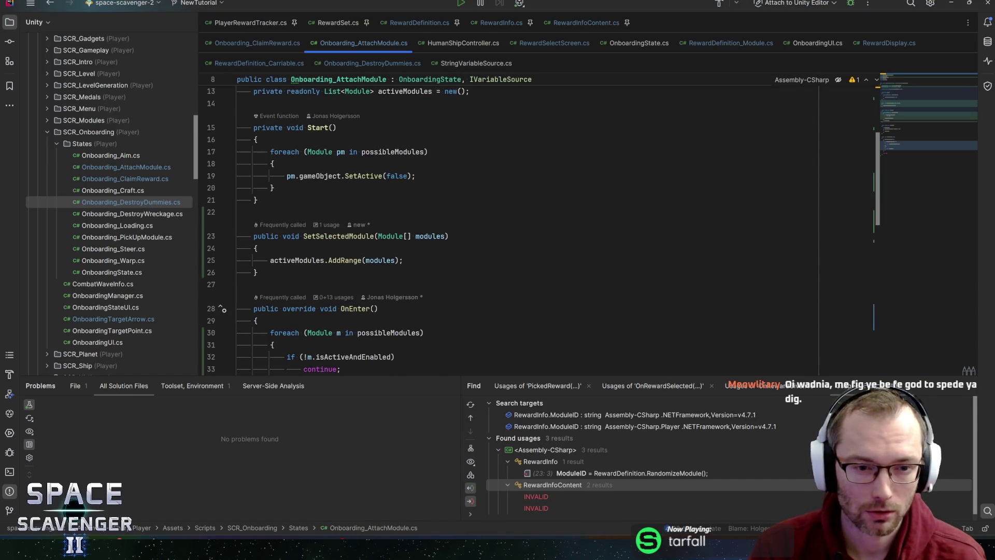
mouse_move(381, 260)
click(275, 199)
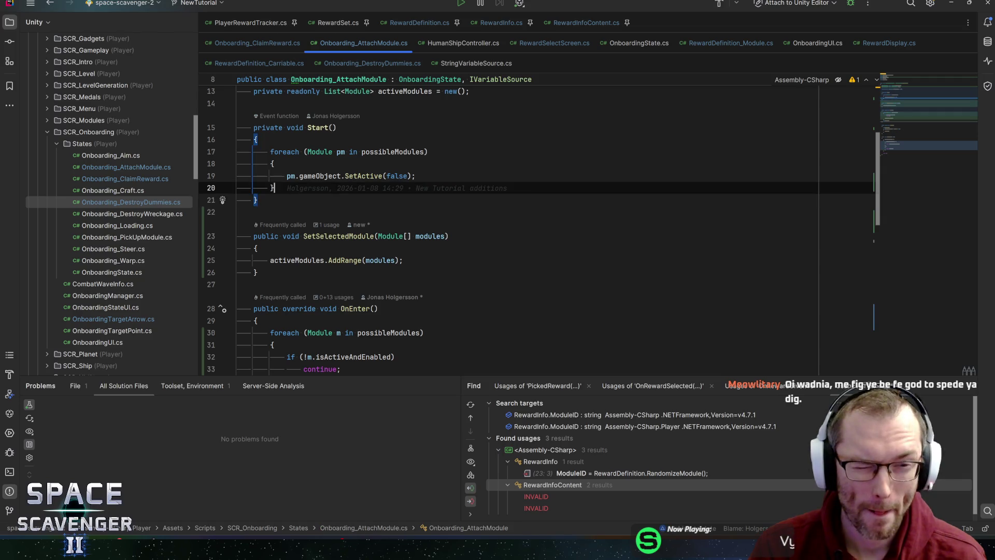
key(Up)
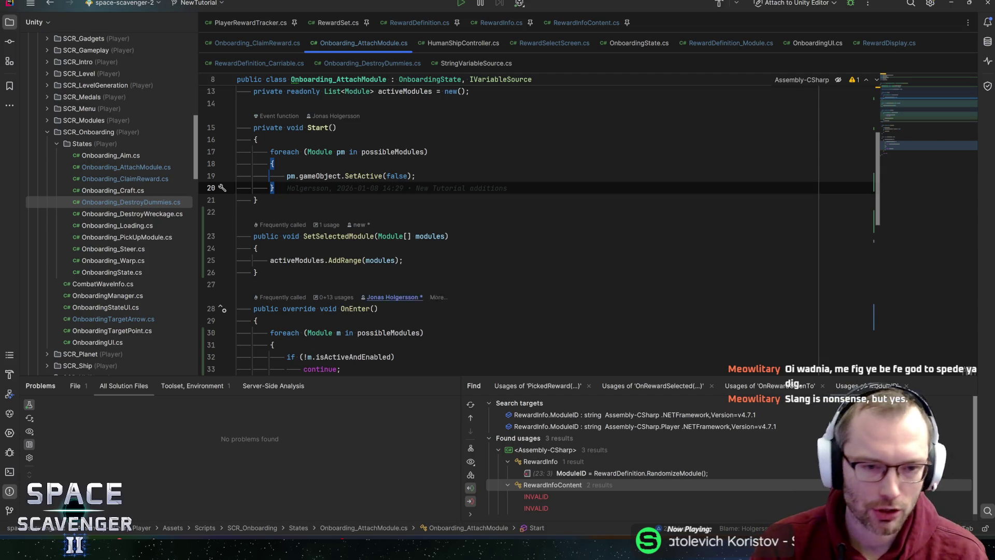
click(325, 261)
key(Home)
key(ctrl+Right)
key(ctrl+Right)
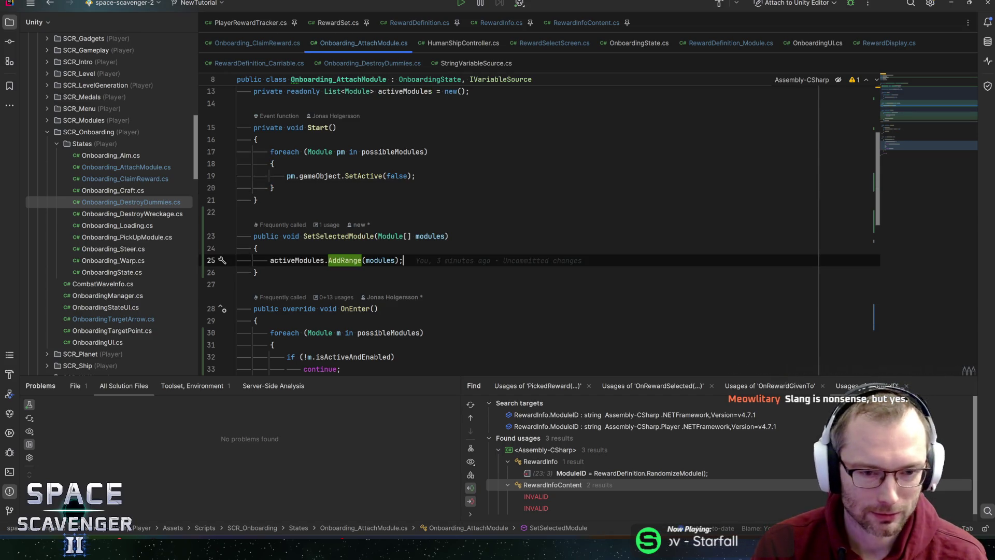
key(End)
scroll(884, 104, up, 4)
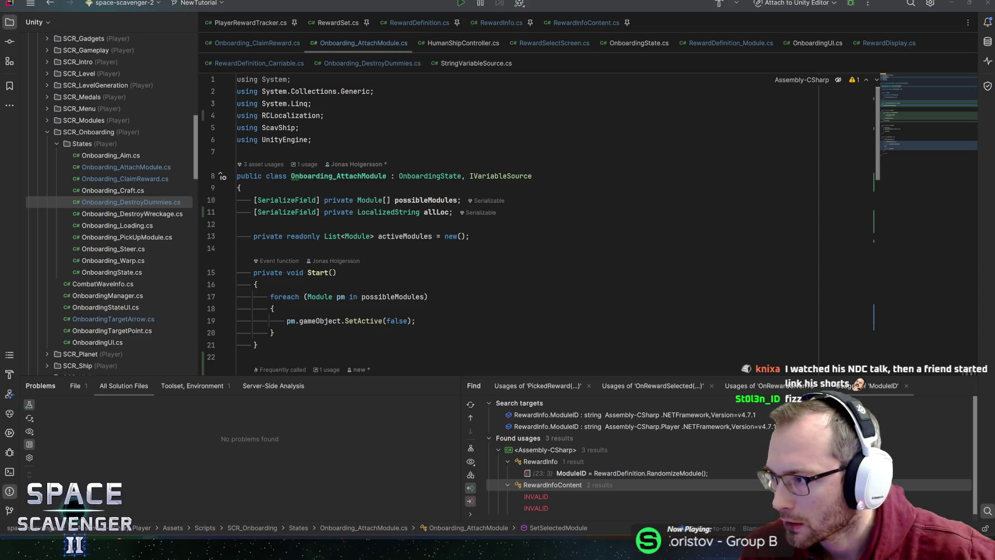
- Switch from Rider to the browser showing the Instagram post
key(alt+Tab)
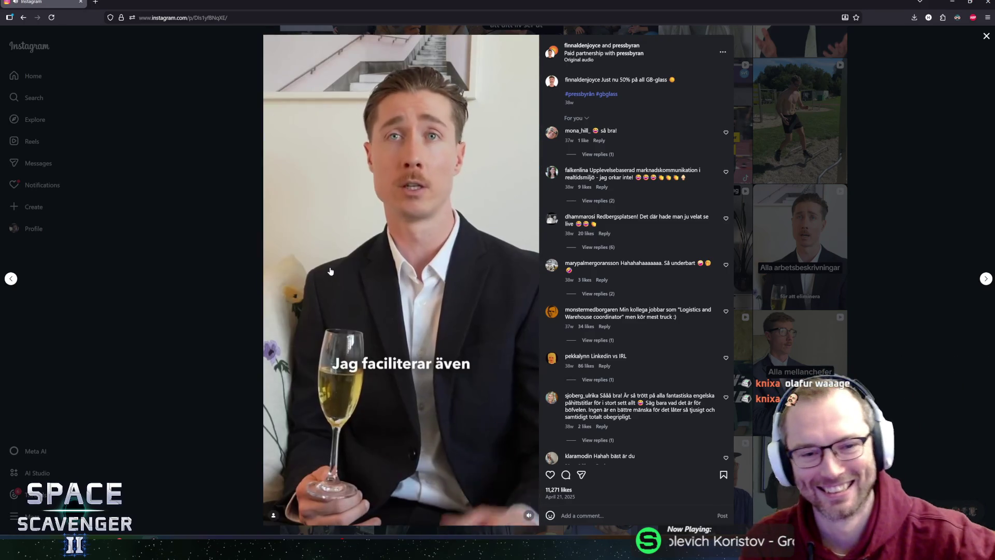
- Restore the browser window down to reveal Onboarding_AttachModule.cs in Rider
mouse_move(319, 4)
mouse_down()
mouse_move(534, 47)
mouse_move(994, 46)
mouse_up()
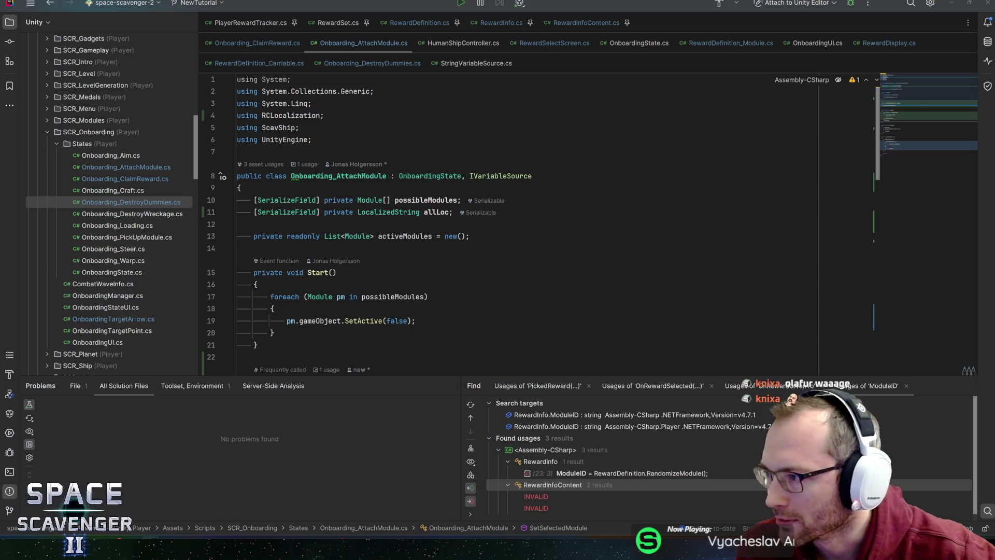
- Bring the Instagram browser window back to the front
key(super+shift+Left)
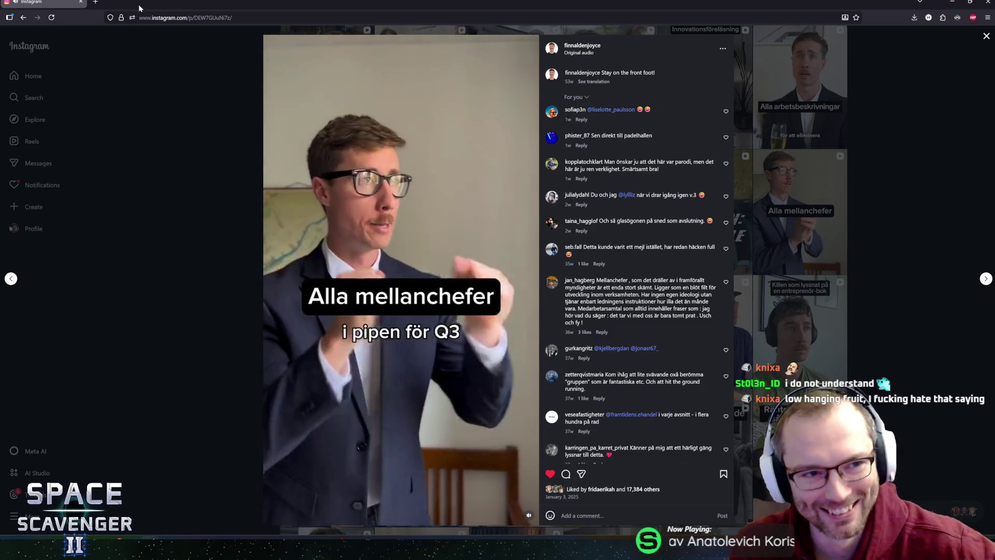
- Return from the Instagram reel to the Rider code editor
key(alt+Tab)
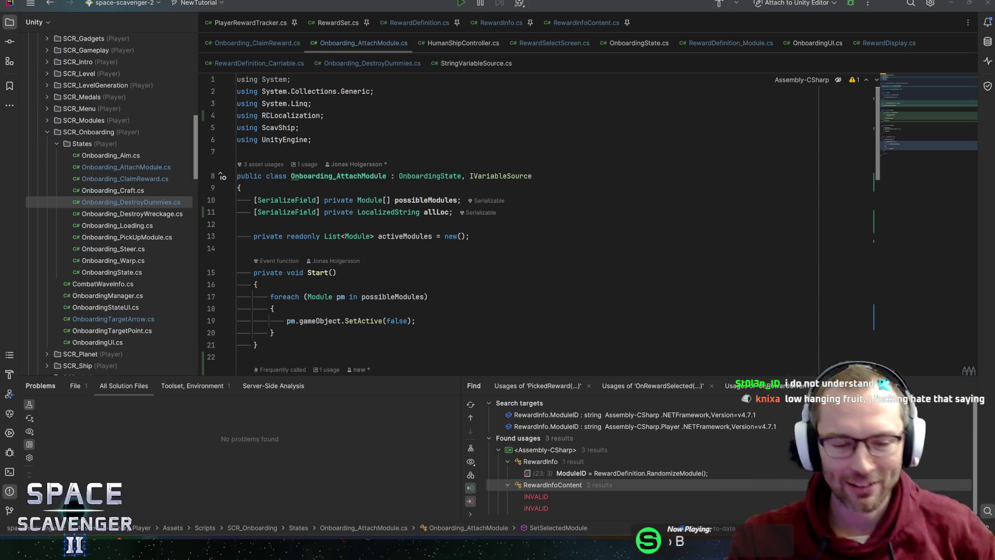
- Scroll to OnEnter and put the caret at the end of the activeModules.Add line
key(Up)
key(Up)
key(Up)
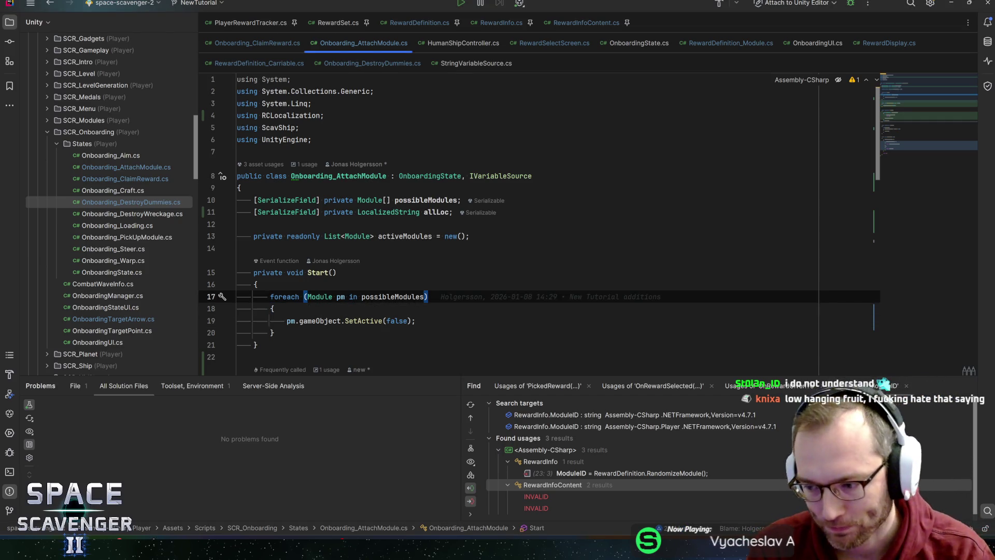
key(Up)
scroll(539, 223, down, 8)
scroll(539, 223, up, 10)
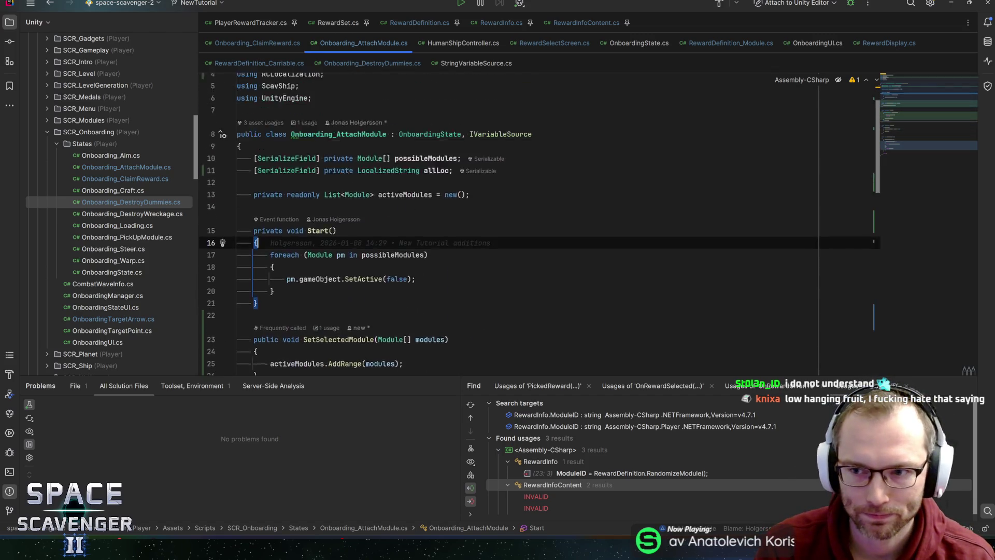
scroll(539, 223, down, 3)
scroll(539, 223, down, 5)
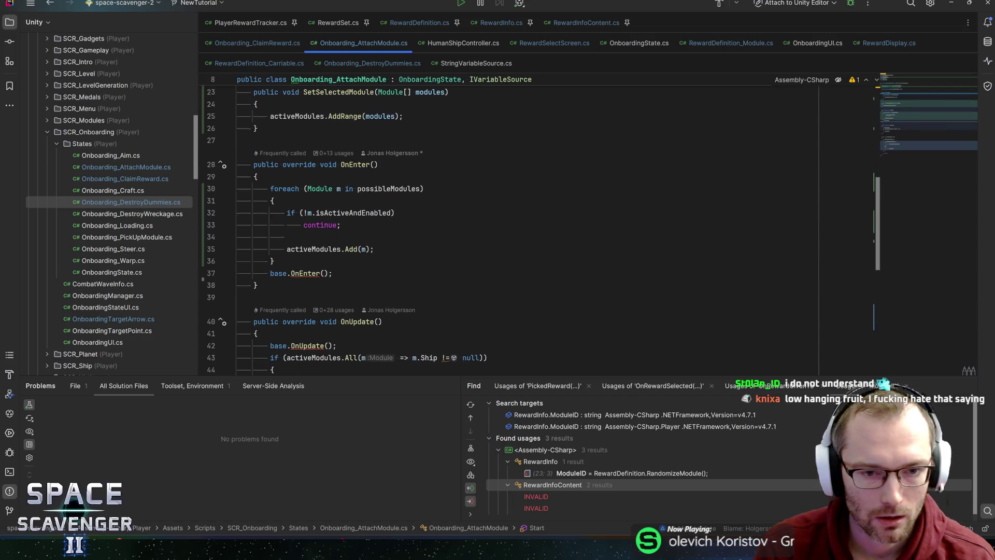
click(287, 237)
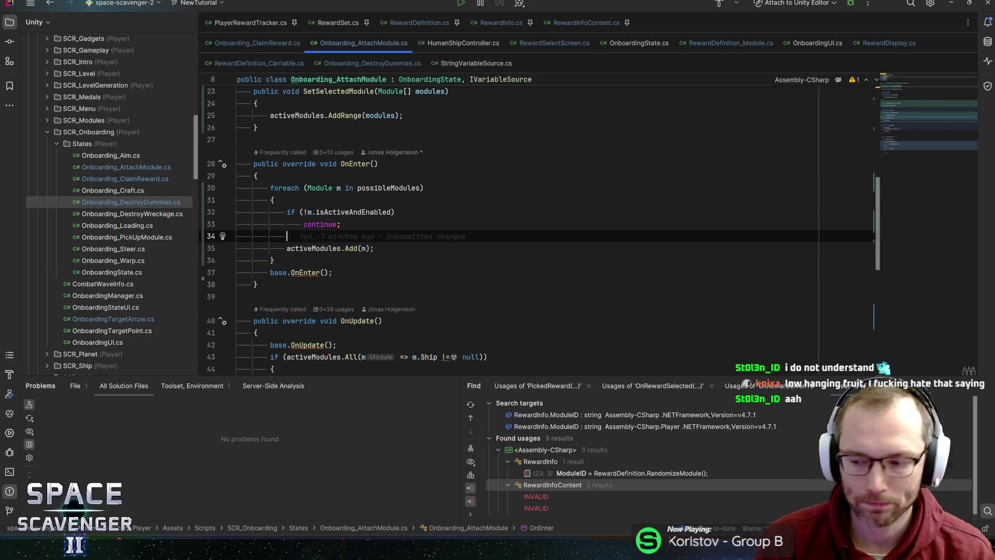
key(Down)
key(Down)
key(Down)
key(Up)
key(Up)
key(End)
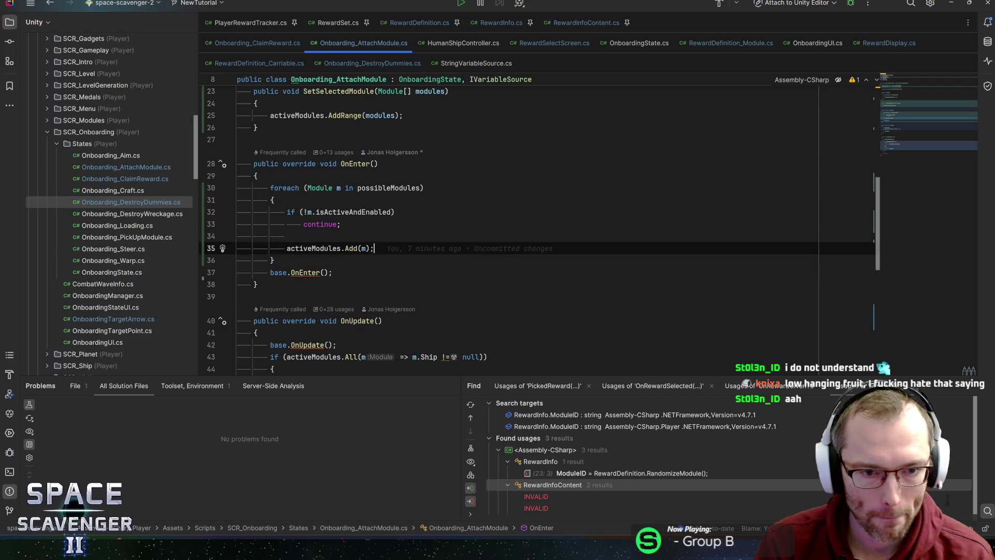
- Exit Onboarding prefab mode in Unity and enter Play mode
key(alt+Tab)
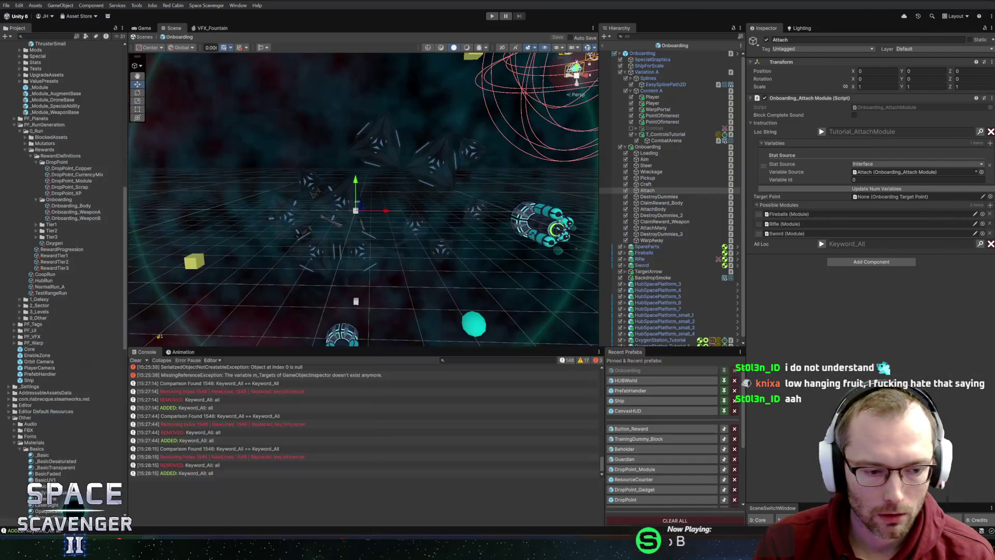
click(602, 46)
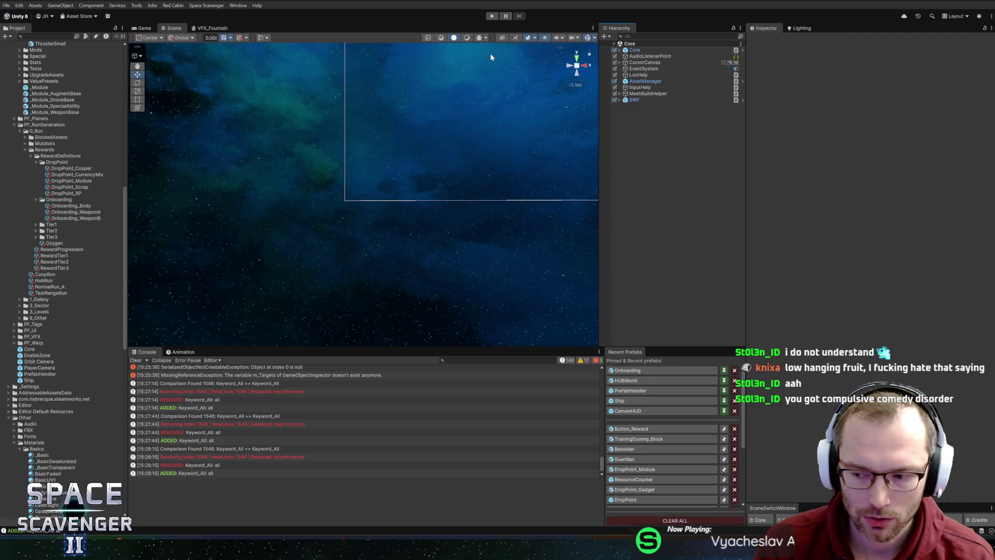
click(488, 16)
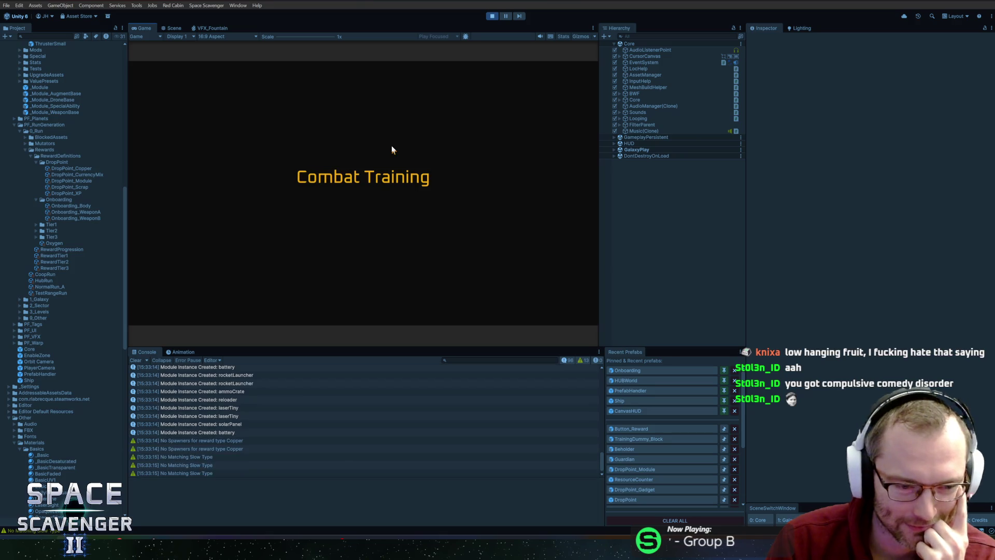
- Maximize the Game view, fly, destroy the wreckage, then craft and attach a Rifle
double_click(146, 29)
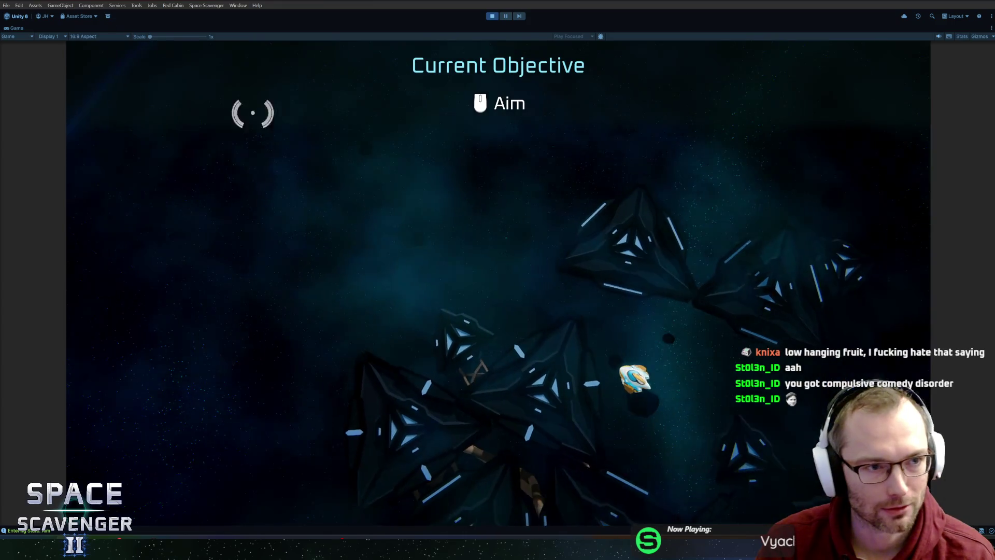
key(s)
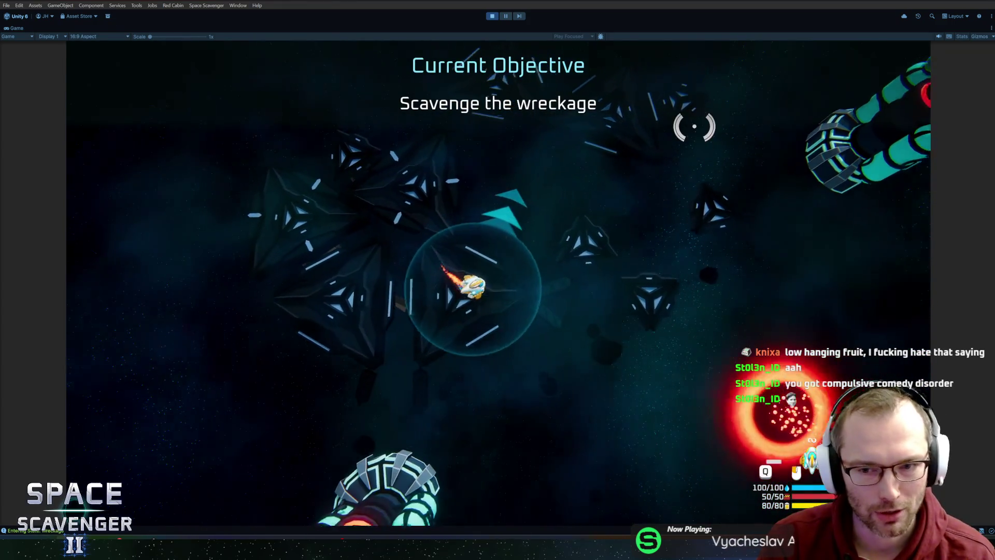
click(478, 151)
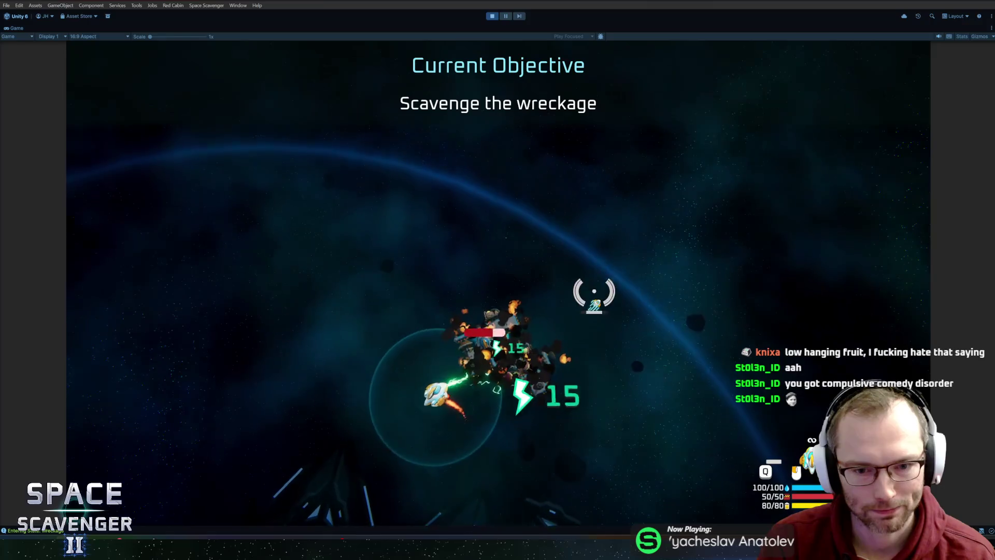
click(588, 289)
key(e)
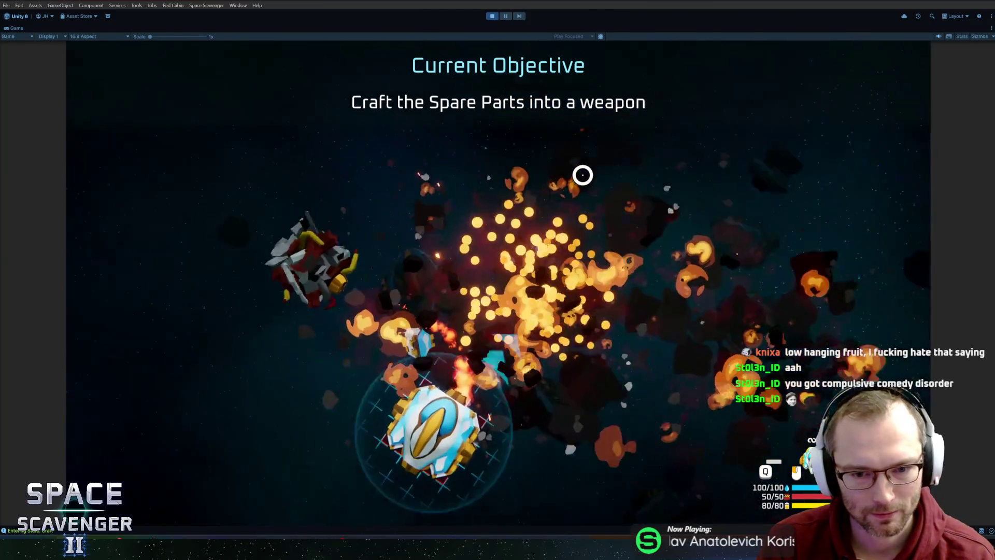
mouse_move(250, 265)
click(357, 271)
mouse_move(259, 223)
mouse_down()
mouse_move(384, 322)
mouse_move(456, 287)
mouse_up()
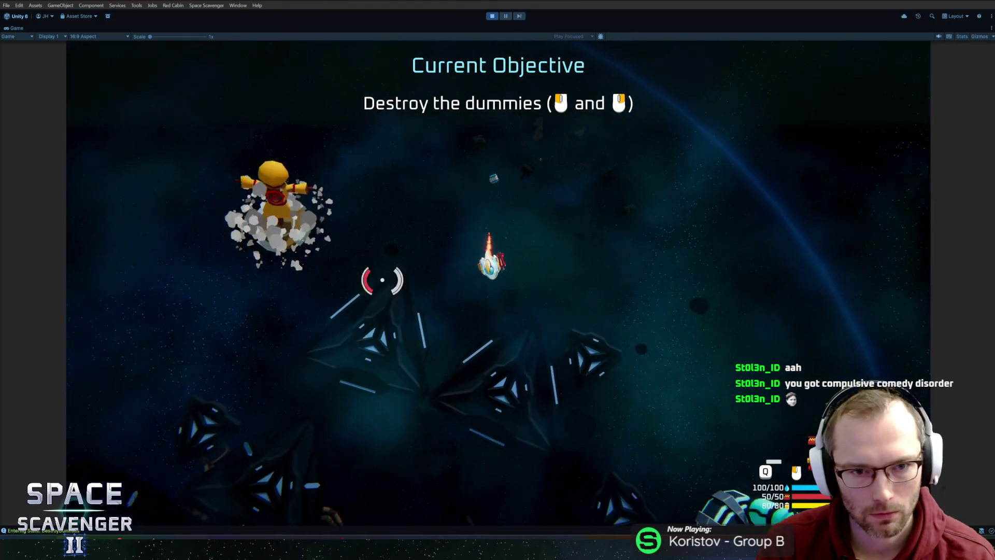
- Destroy the training dummies, then pick up and attach another Rifle to the ship
click(629, 178)
click(682, 246)
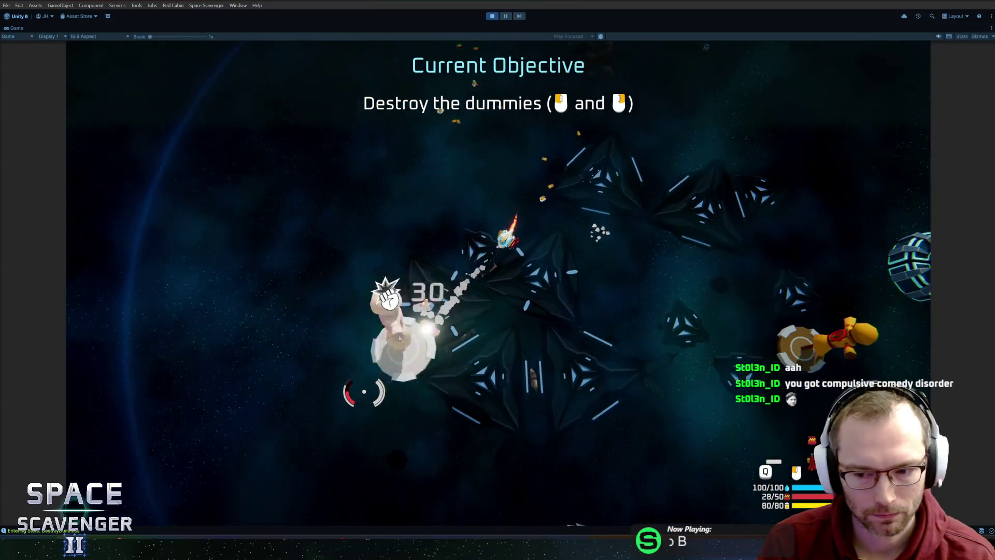
click(322, 316)
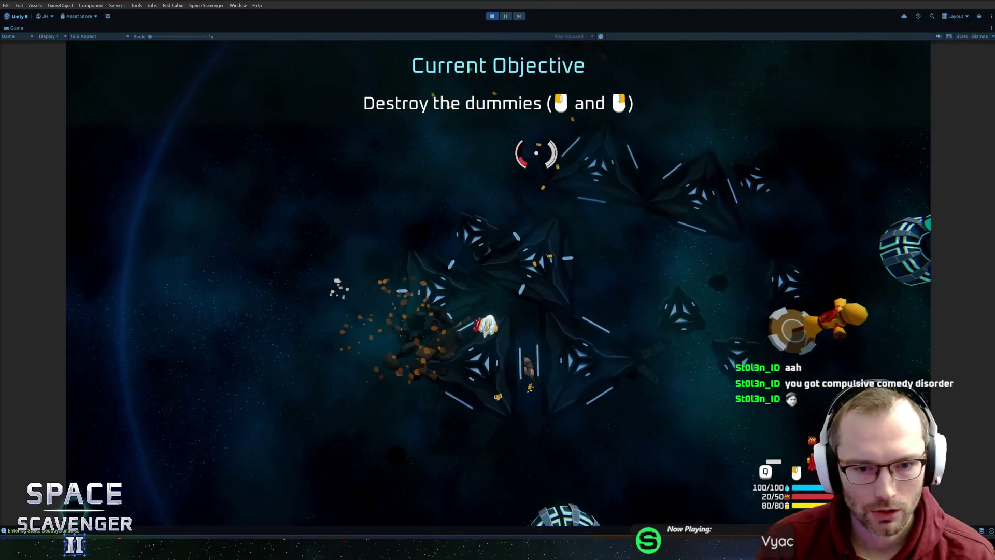
key(Tab)
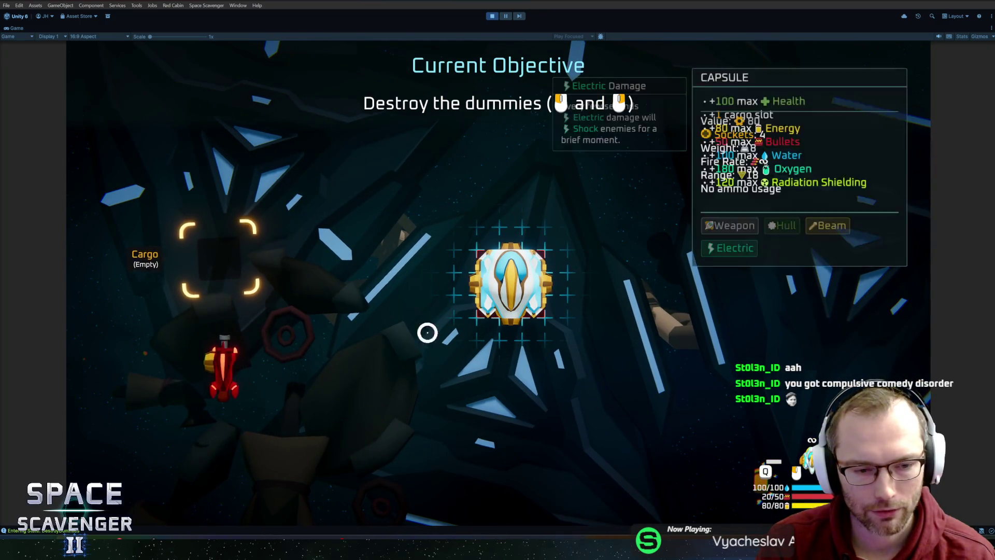
key(Tab)
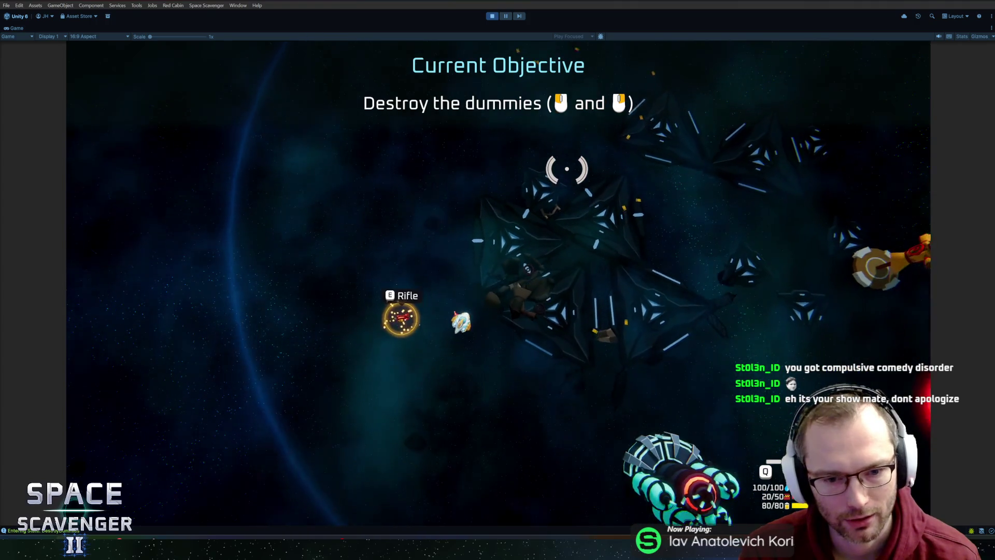
key(e)
click(245, 253)
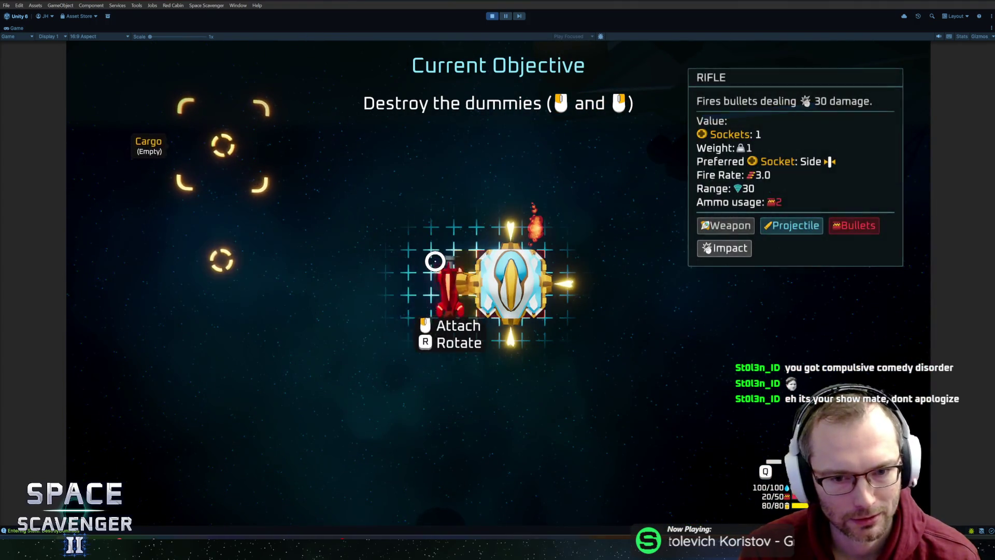
click(434, 261)
key(e)
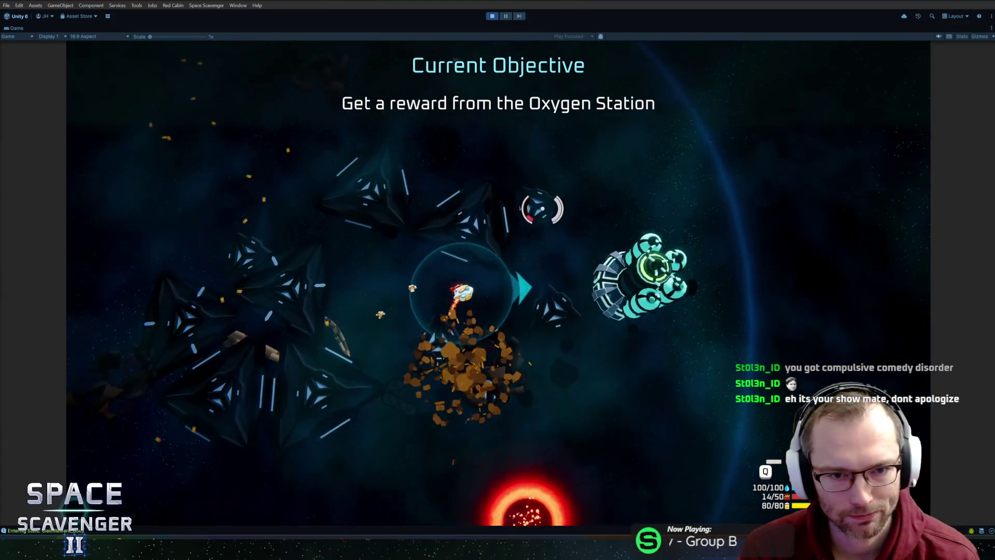
- Claim the body reward at the Oxygen Station and destroy the remaining dummies
key(f)
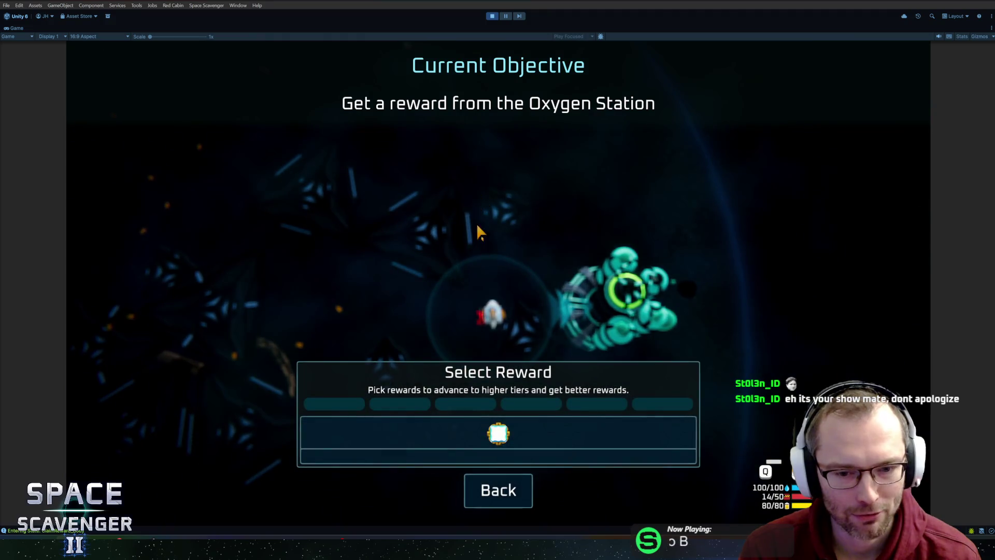
mouse_move(509, 460)
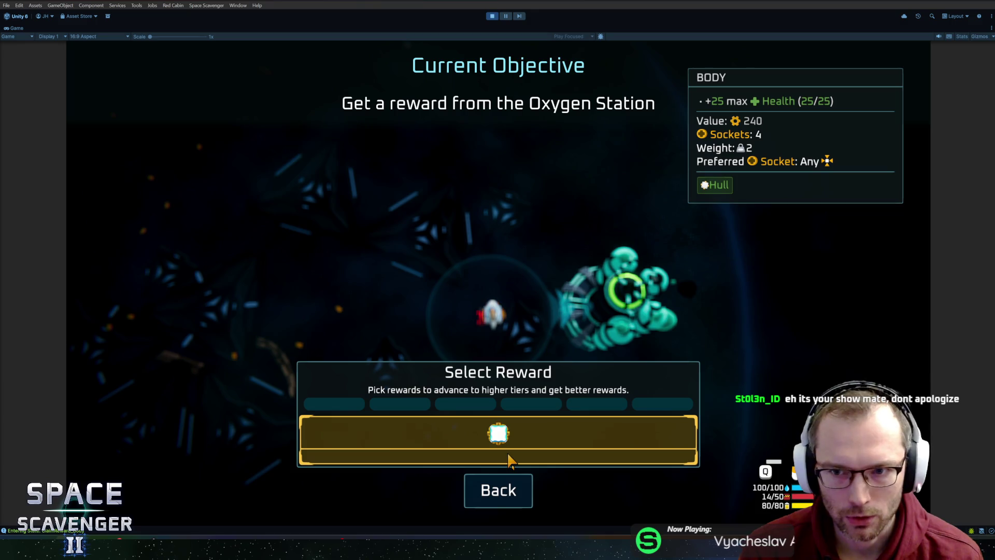
click(520, 421)
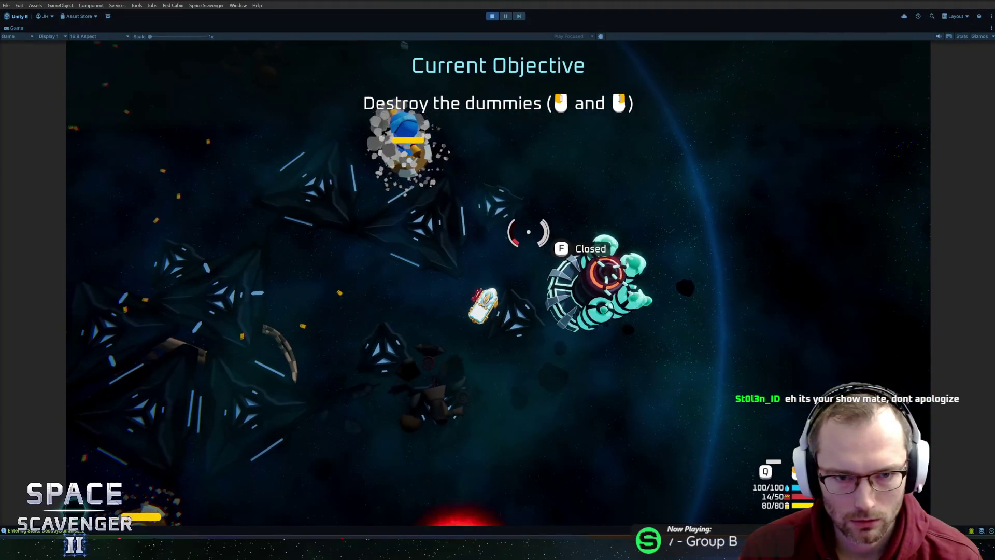
click(528, 232)
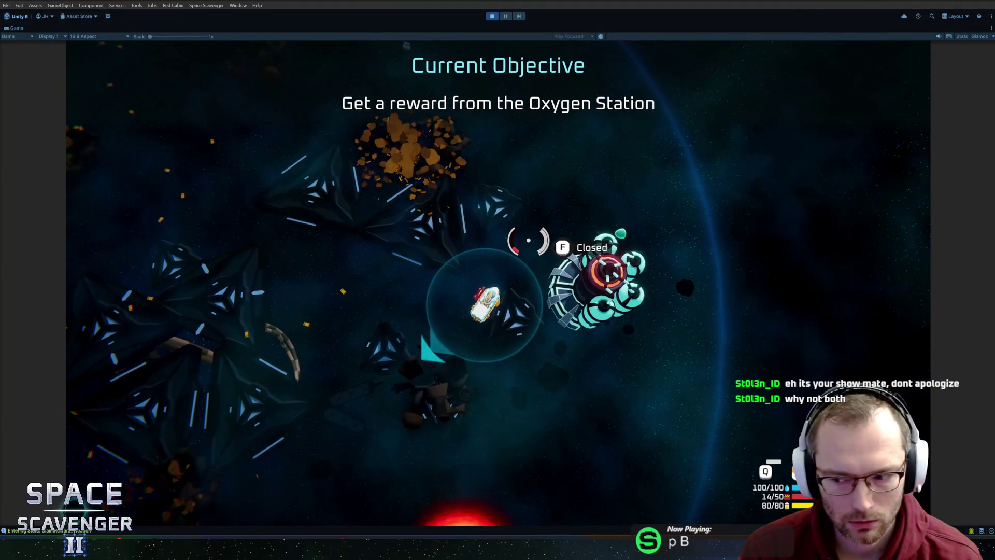
- Claim the bullet pack reward and attach the rocket launcher, bullet crate and reloader
key(s)
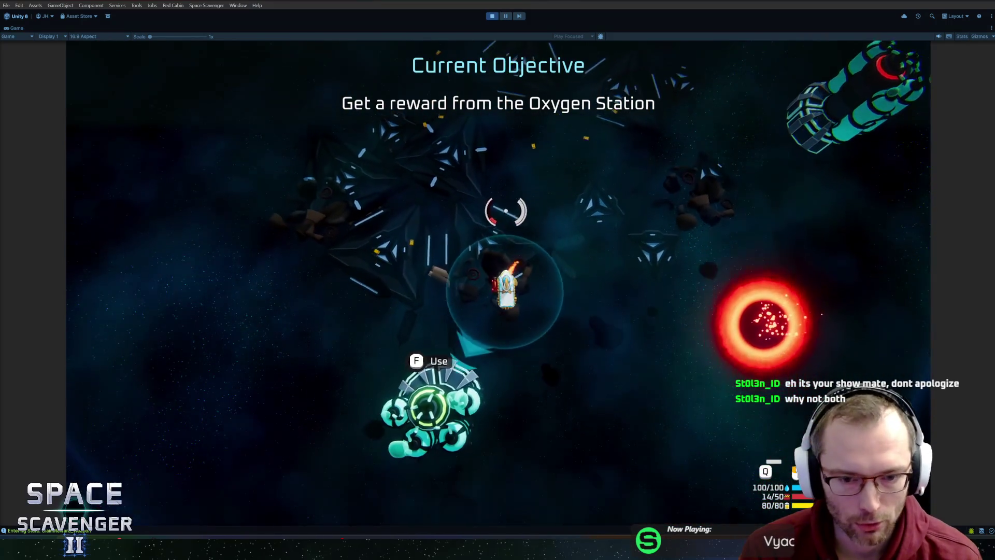
key(a)
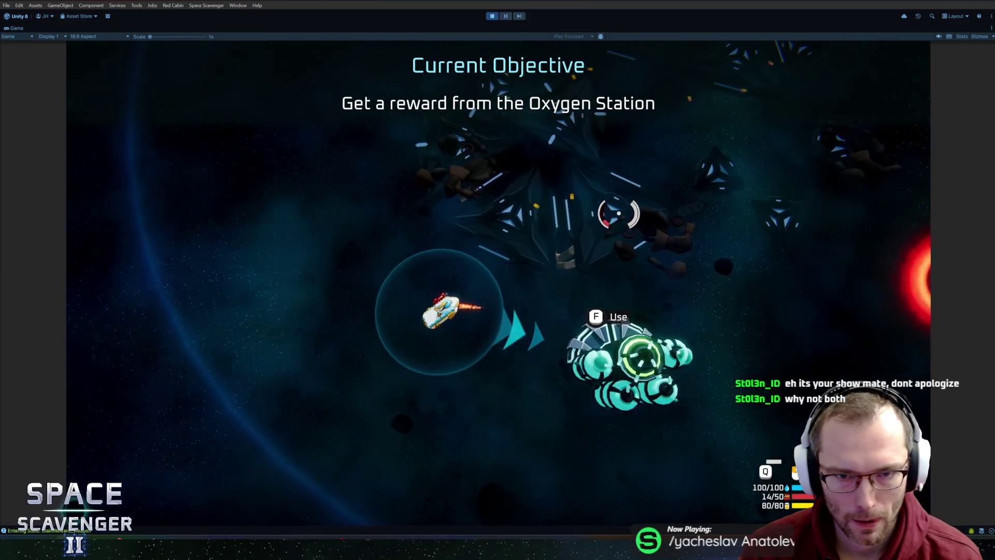
key(d)
key(w)
key(w)
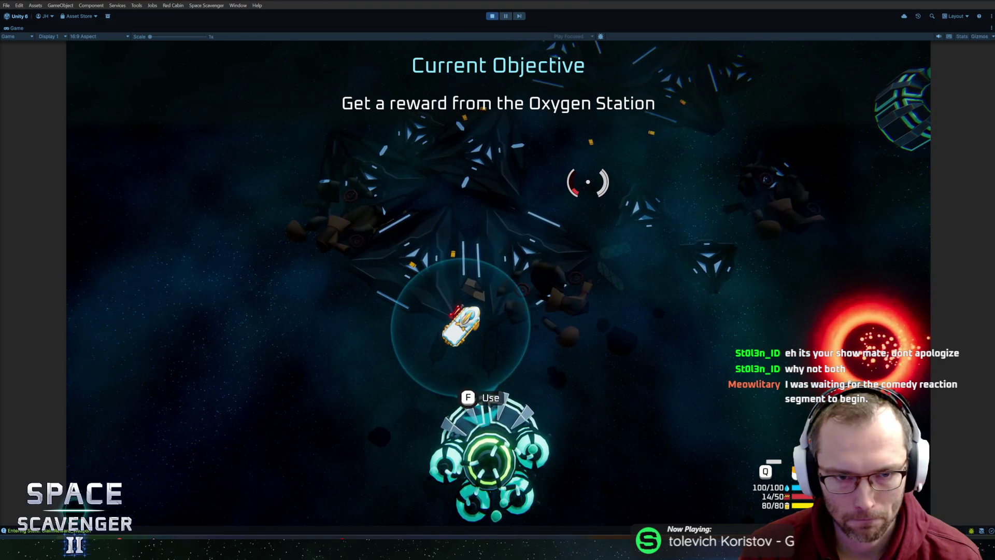
key(f)
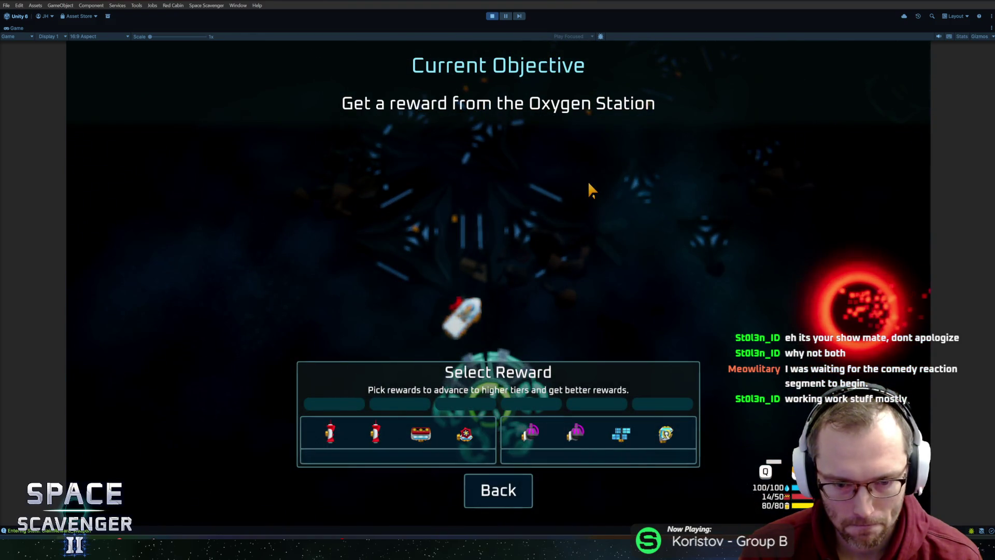
key(Escape)
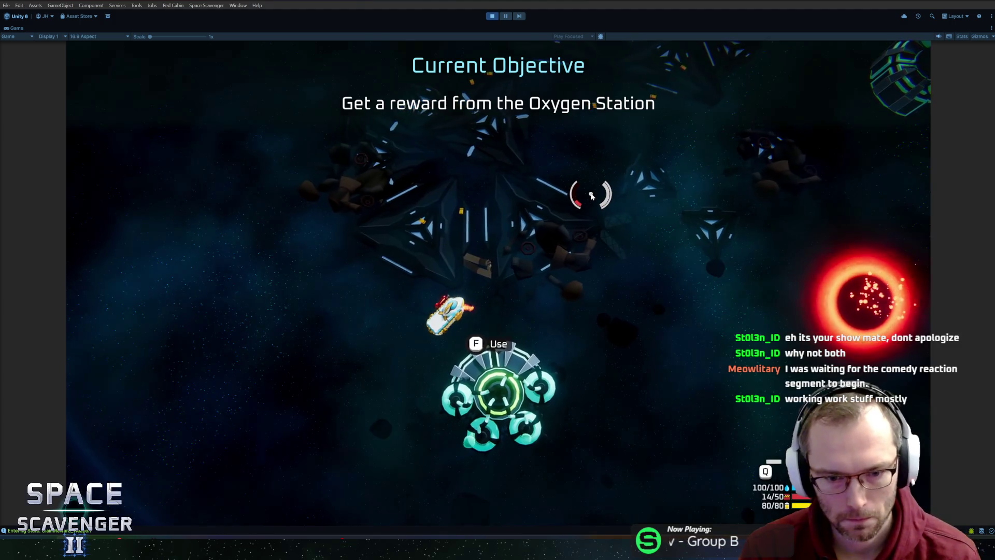
key(f)
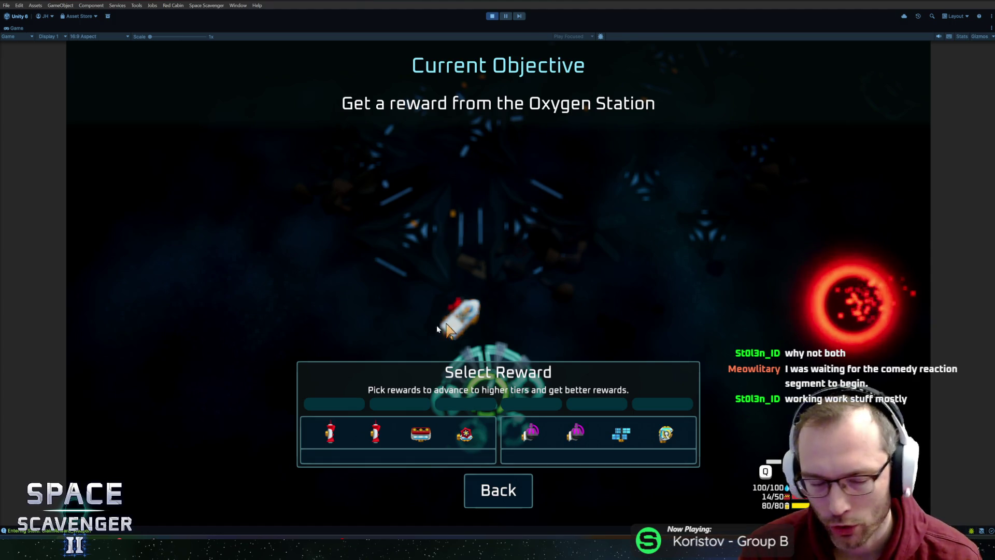
click(405, 436)
mouse_move(222, 420)
mouse_down()
mouse_move(223, 410)
mouse_move(435, 326)
mouse_up()
drag(222, 332, 509, 313)
drag(234, 253, 557, 288)
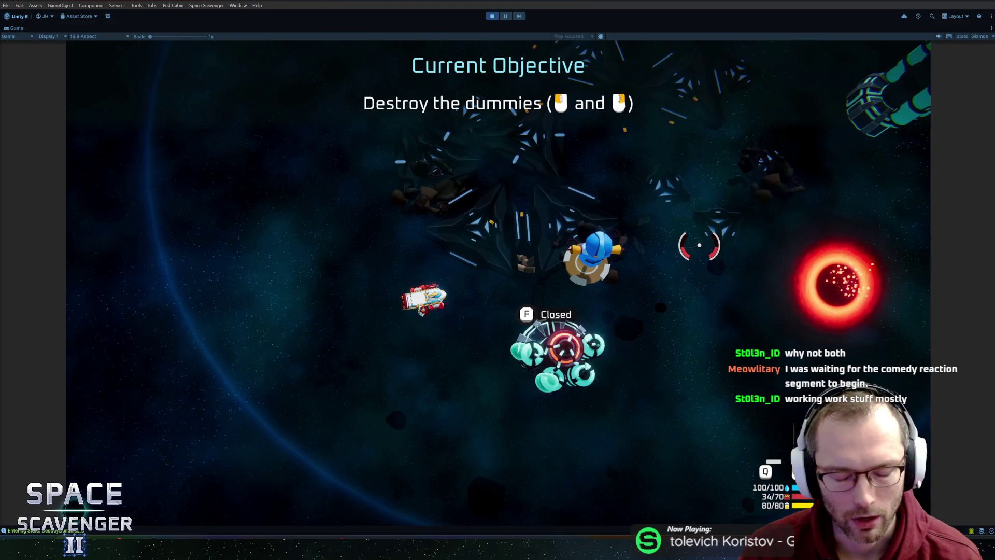
- Destroy the last dummies, then stop the playtest with Ctrl+P at Warp home
key(w)
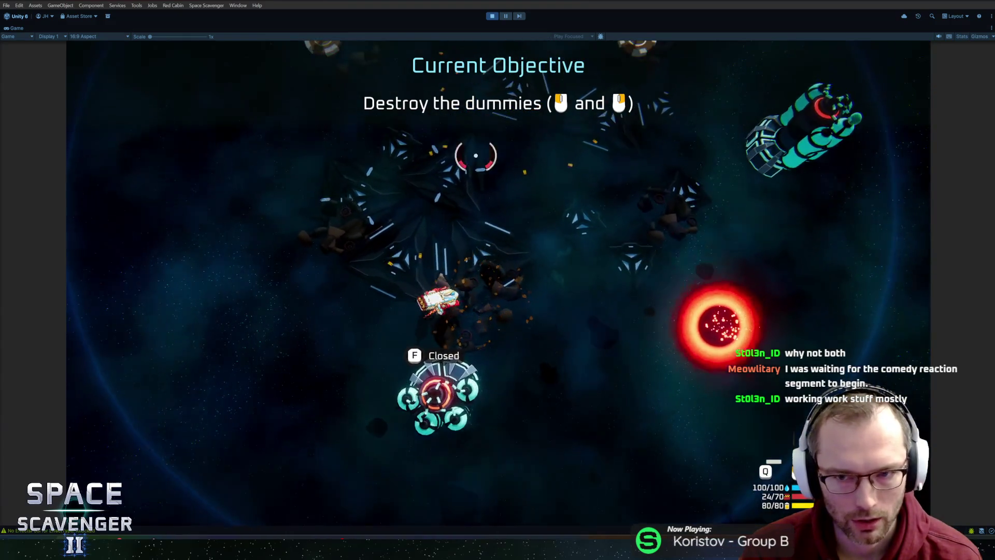
click(400, 150)
right_click(399, 182)
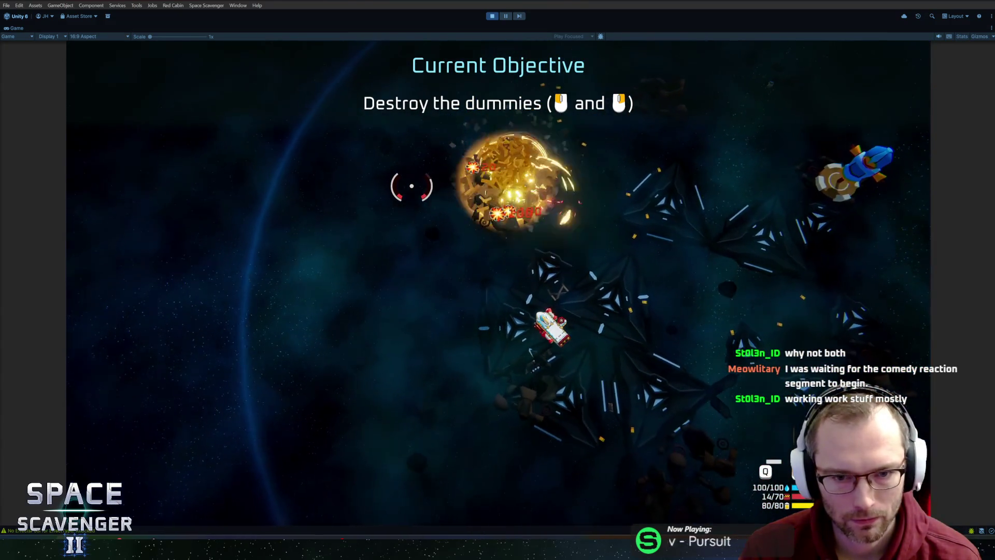
right_click(661, 202)
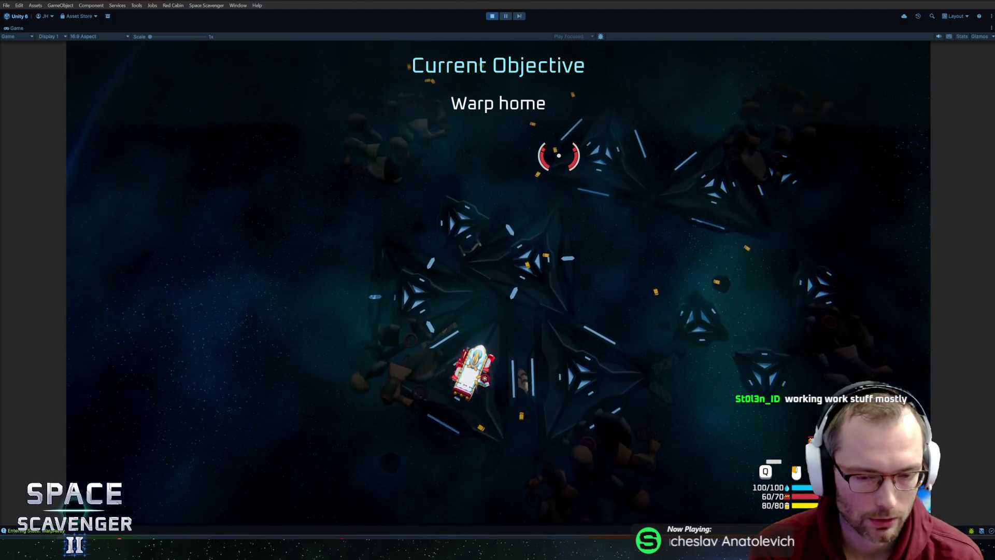
key(ctrl+p)
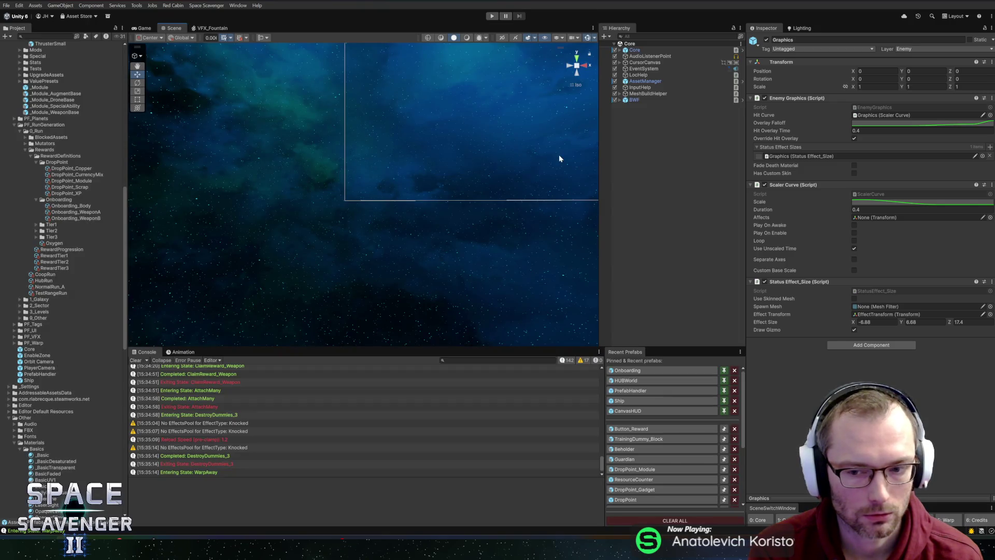
- Start a new playtest, fly to the wreckage and craft the Fireballs weapon
key(ctrl+p)
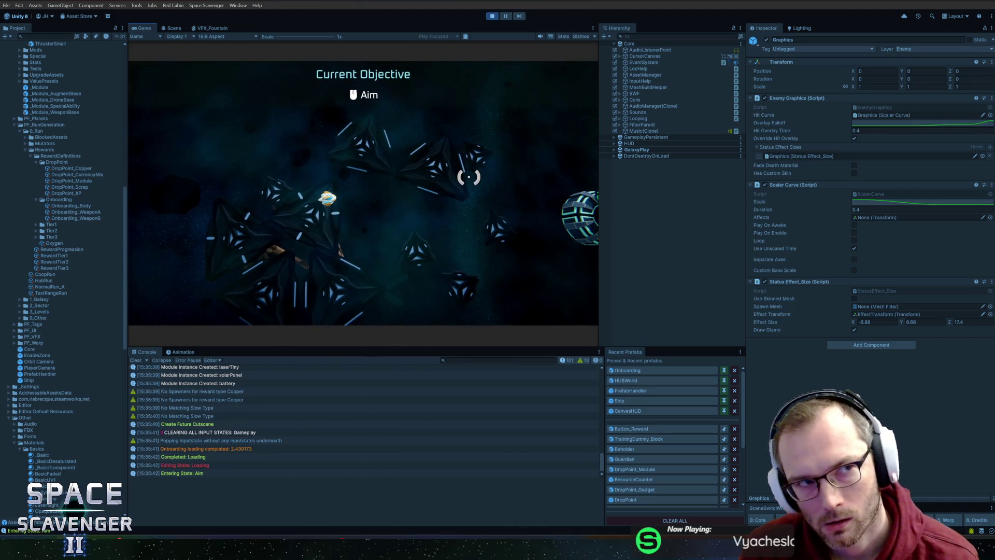
key(d)
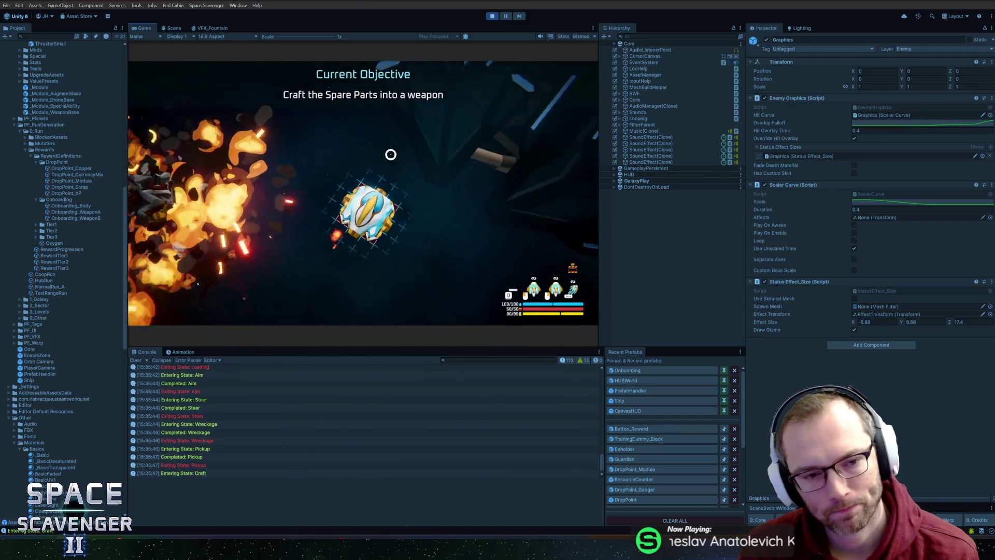
click(236, 183)
click(324, 193)
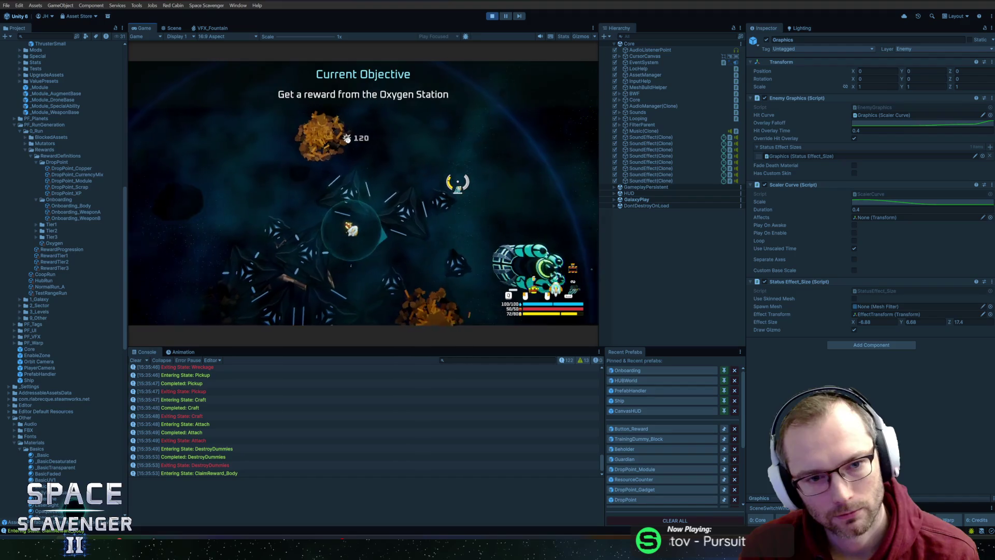
- Claim the Oxygen Station reward and attach the rewarded part to the ship
key(d)
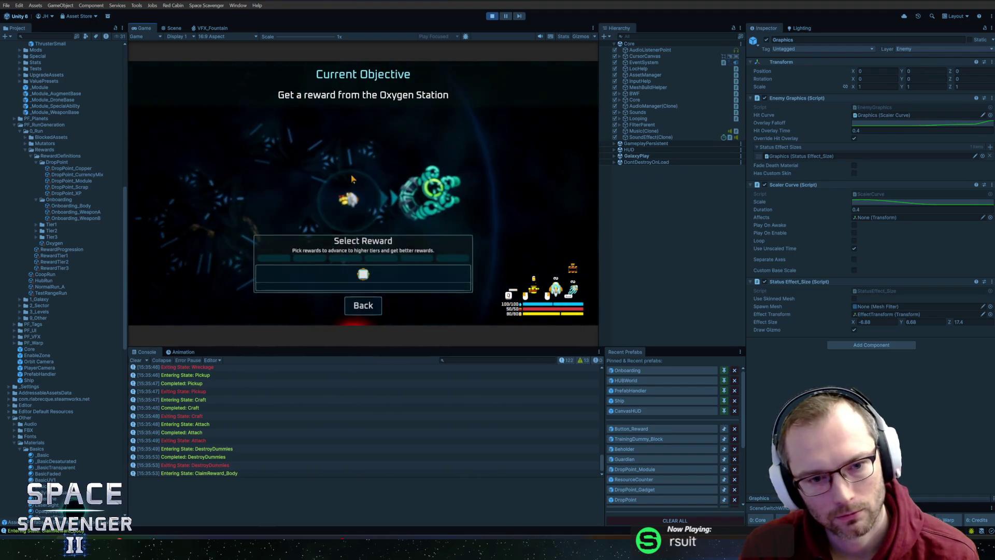
key(f)
click(403, 246)
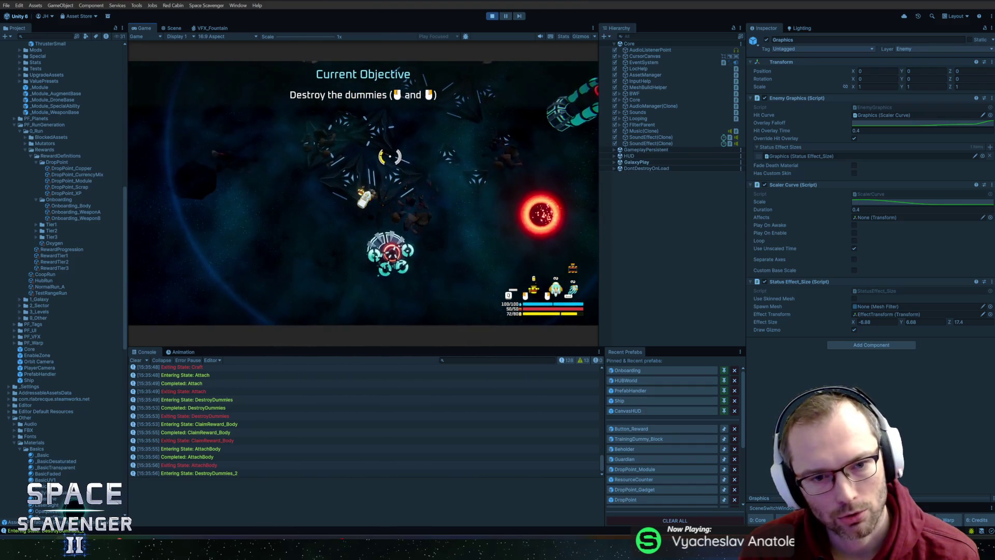
key(Tab)
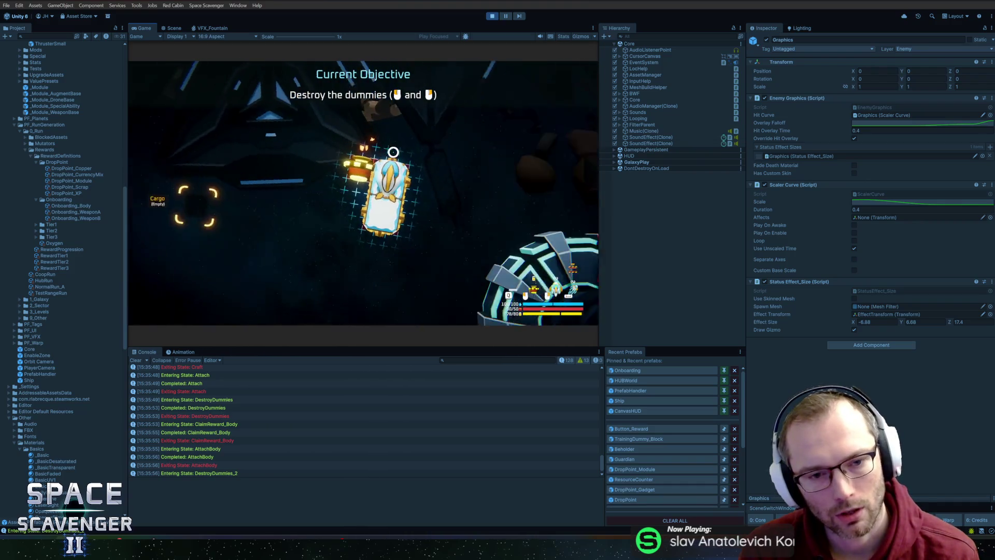
key(Tab)
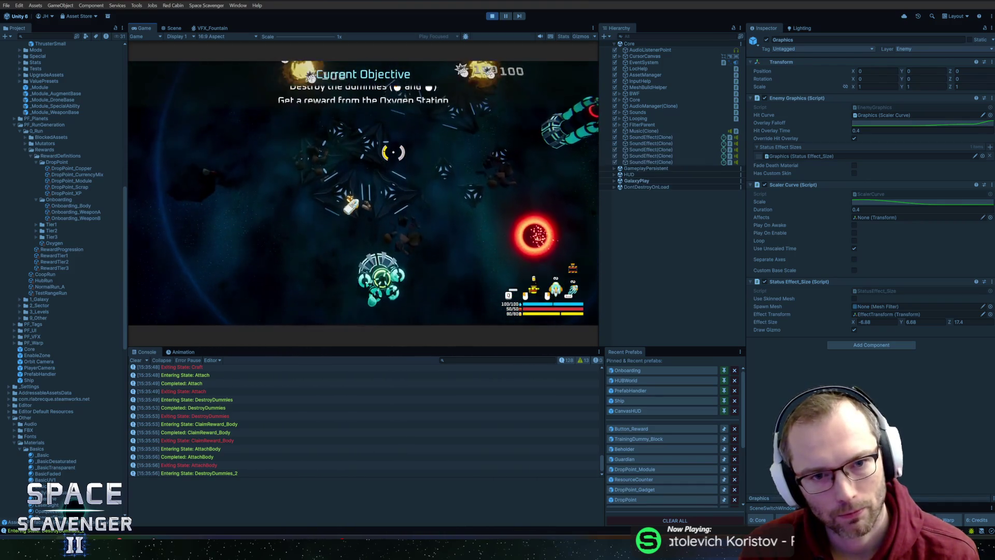
- Take the Energy Pack reward at the Oxygen Station, then stop the playtest
key(f)
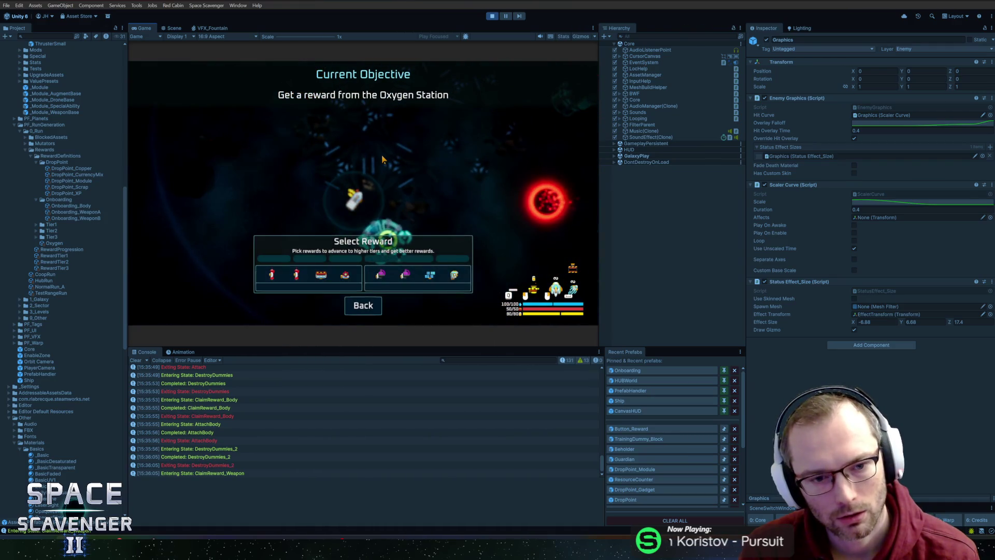
click(403, 280)
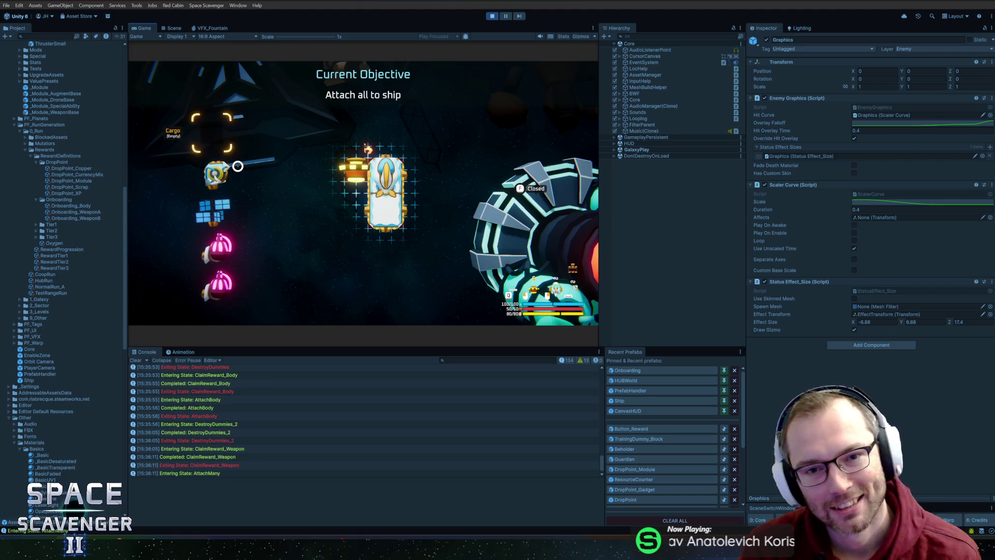
click(493, 19)
key(alt+Tab)
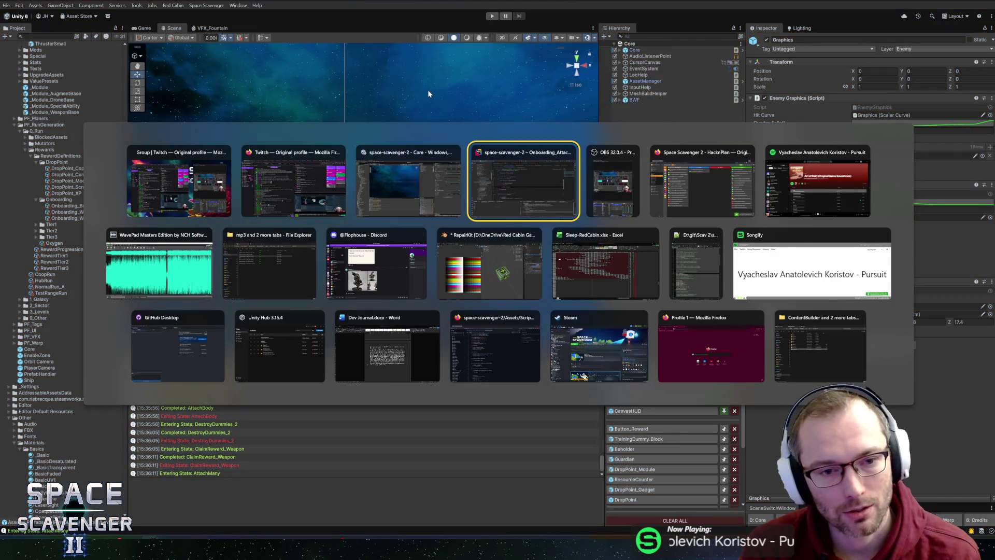
- Search the Localization Editor for '_all' and delete the Keyword_All entry
key(alt+Tab)
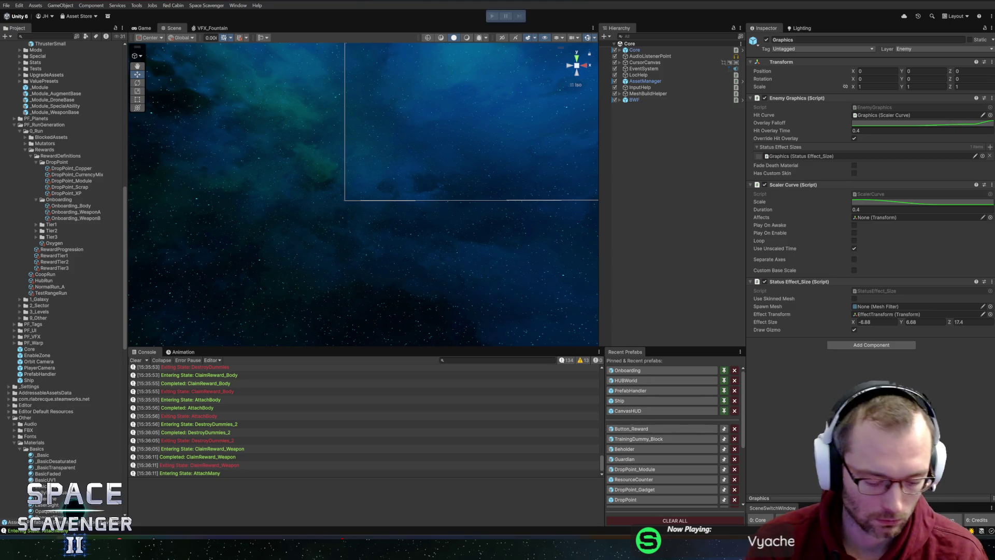
text(_all)
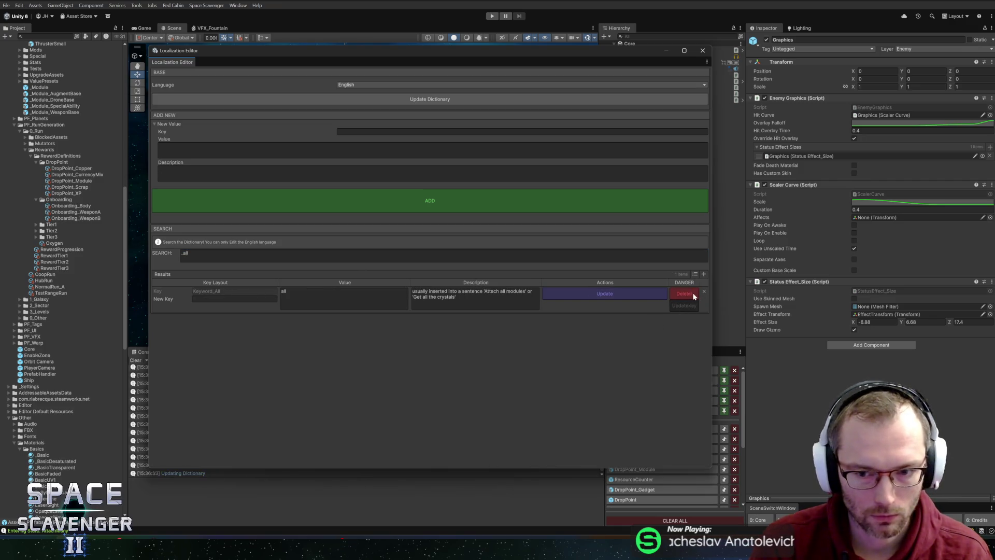
click(703, 293)
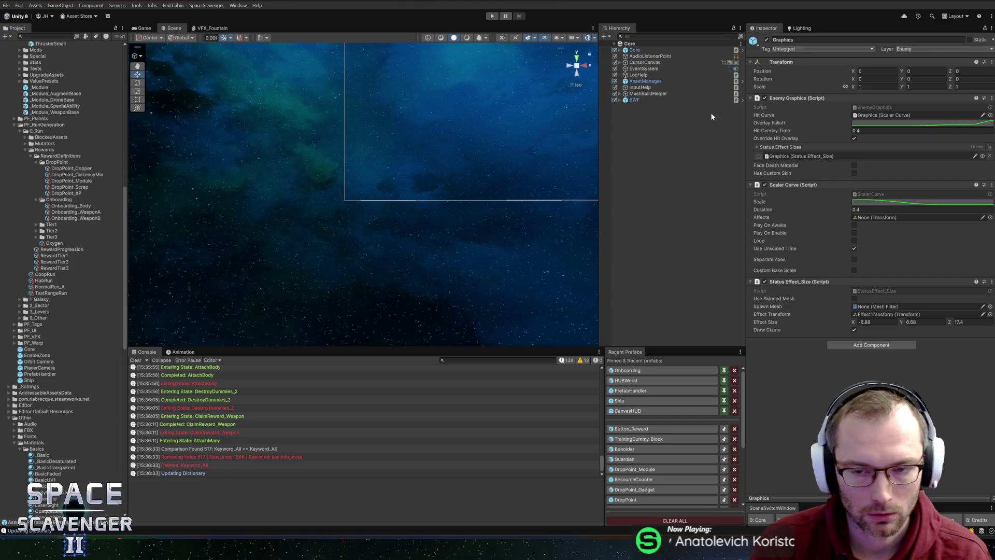
- Clear All Loc on the Onboarding prefab's Attach step and open its attach module script
click(627, 428)
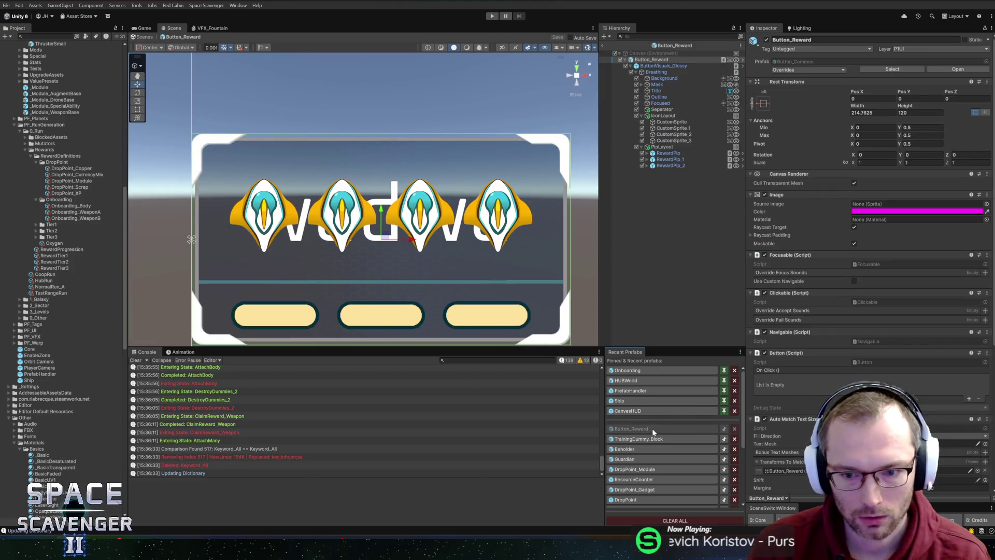
click(628, 370)
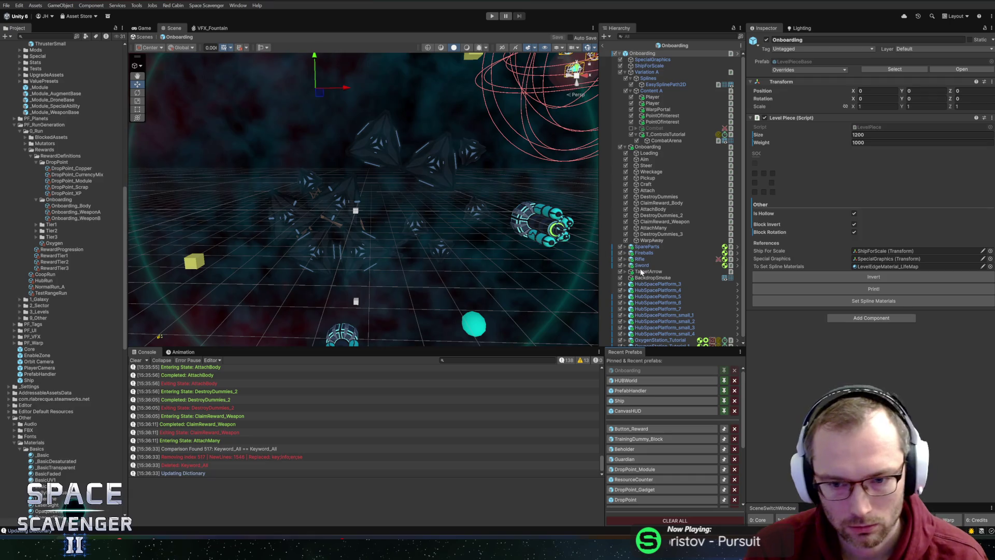
click(648, 271)
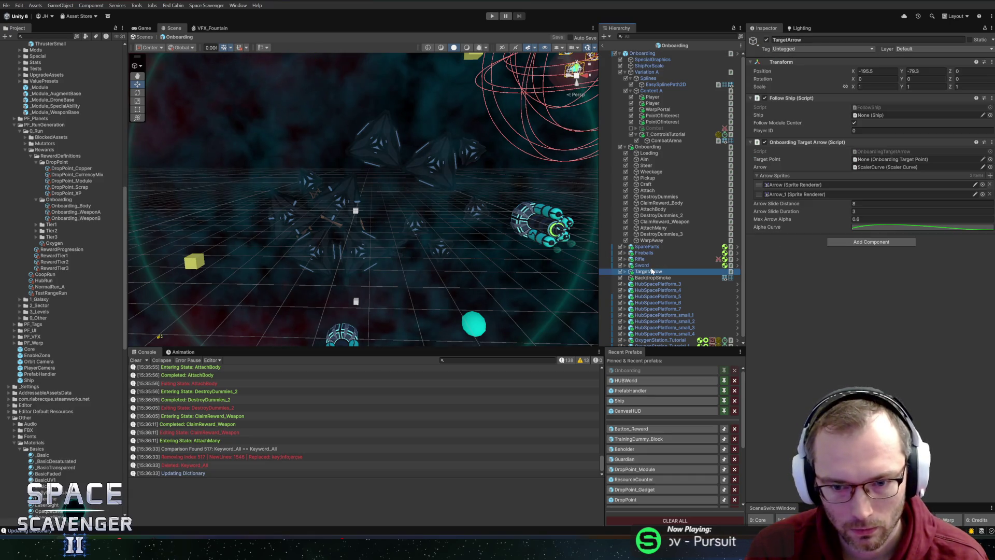
click(647, 190)
click(991, 244)
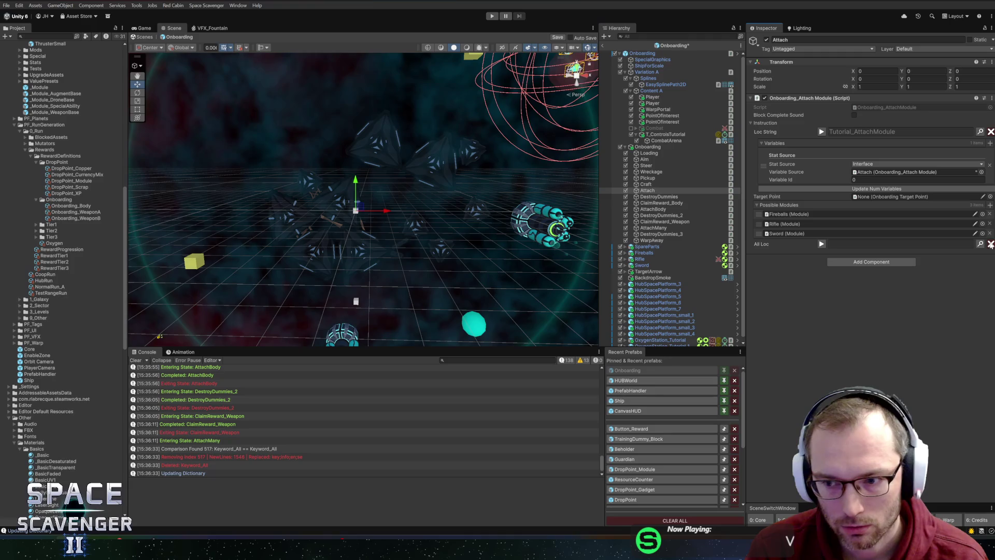
right_click(799, 98)
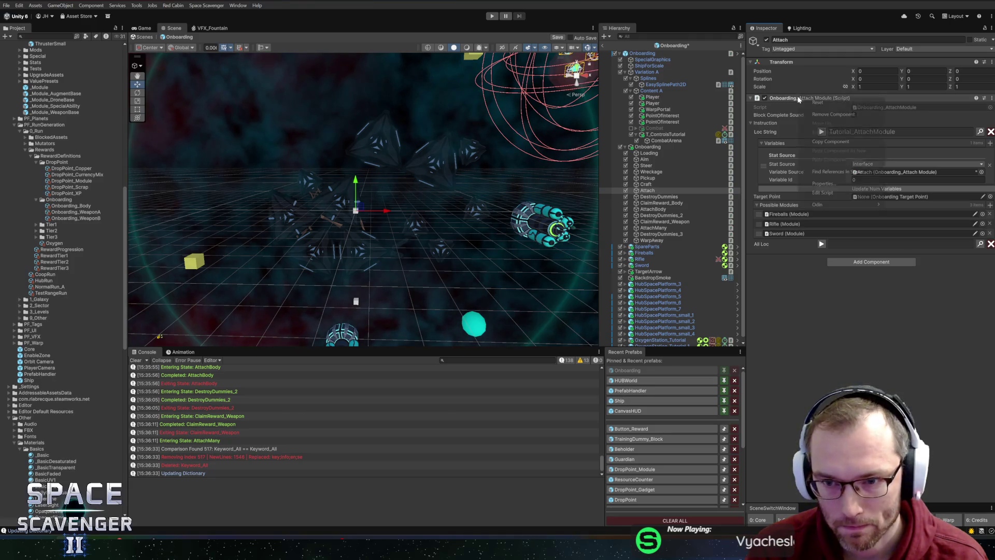
click(814, 192)
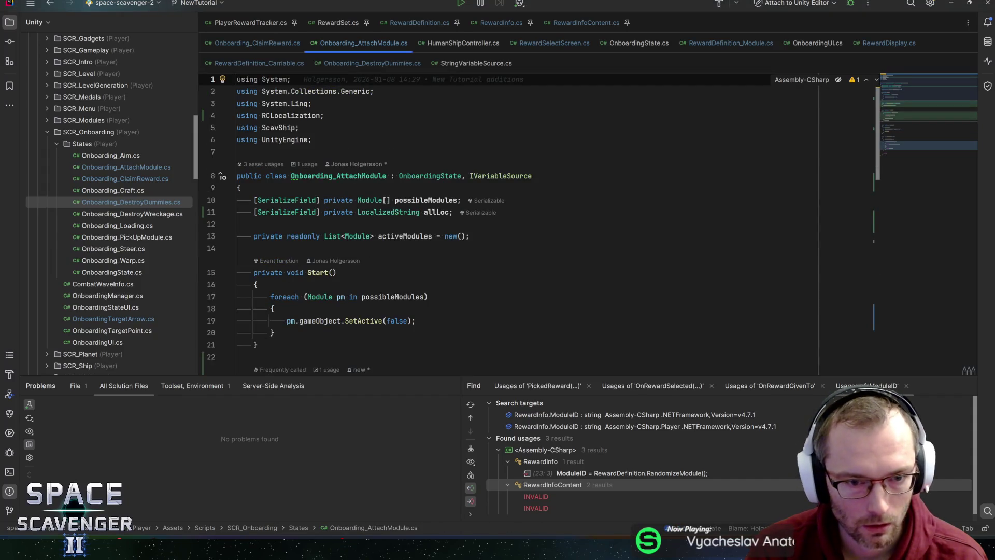
- Inspect the allLoc field and OnboardingState class in Onboarding_AttachModule.cs, then return to Unity
click(491, 207)
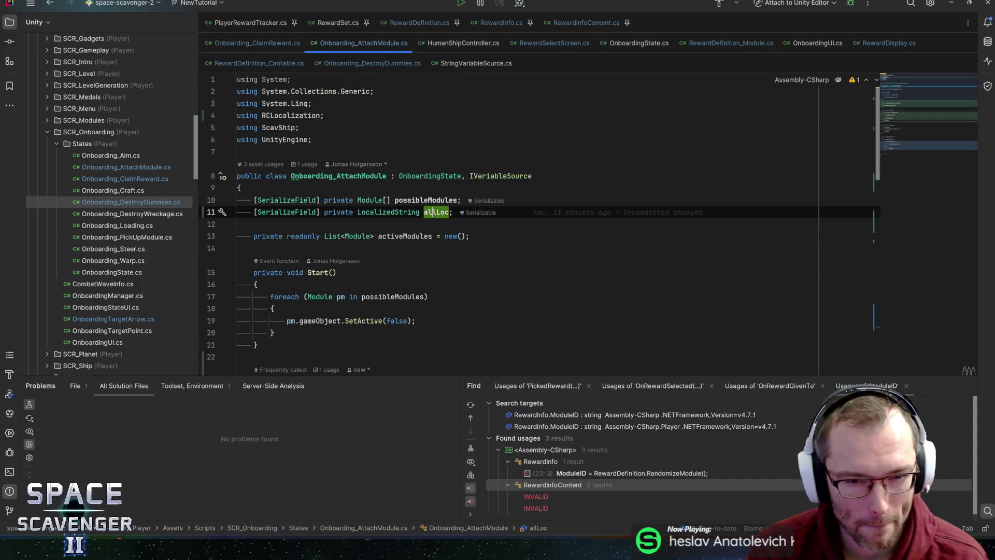
key(ctrl+alt+Left)
key(alt+Tab)
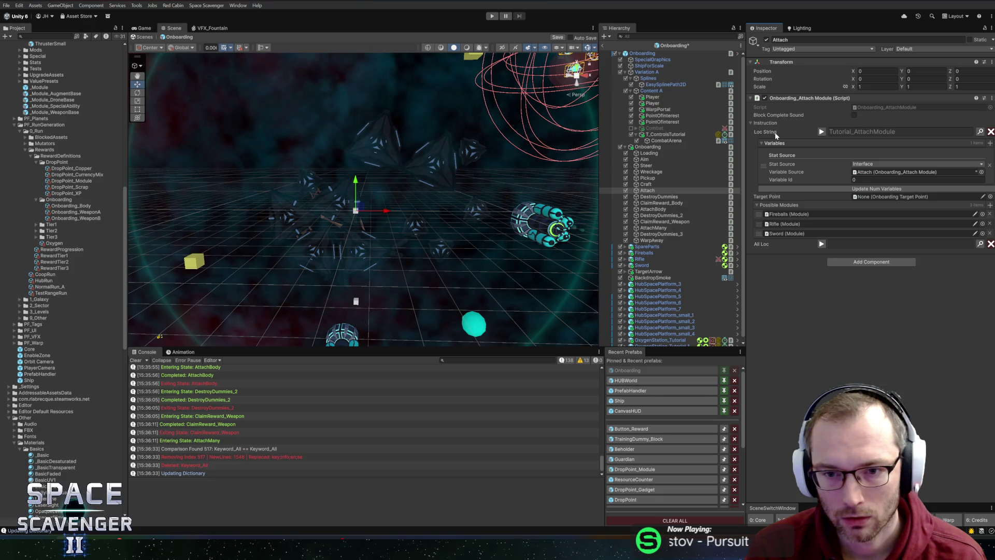
- Compare the Attach, AttachBody and AttachMany steps and remove AttachMany's variable entry
click(648, 191)
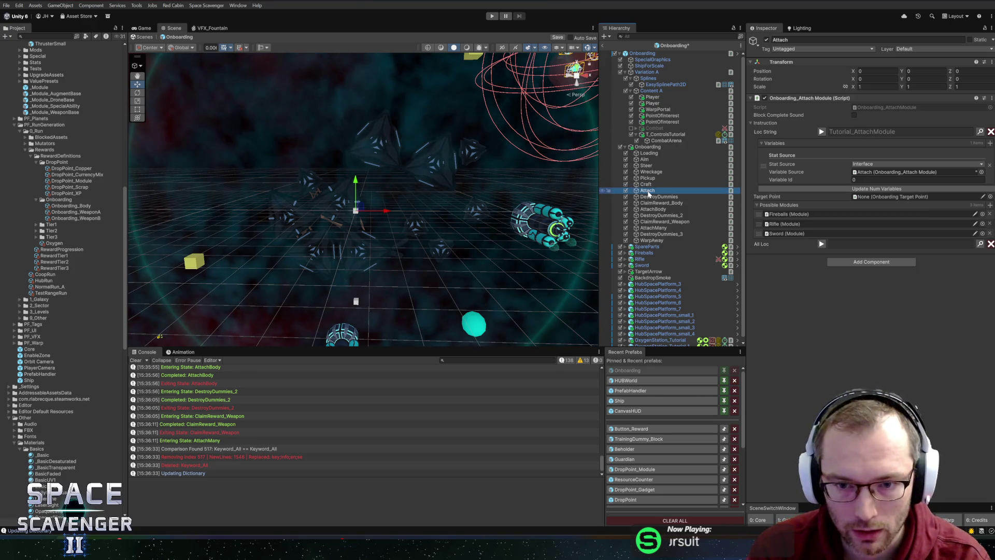
click(652, 209)
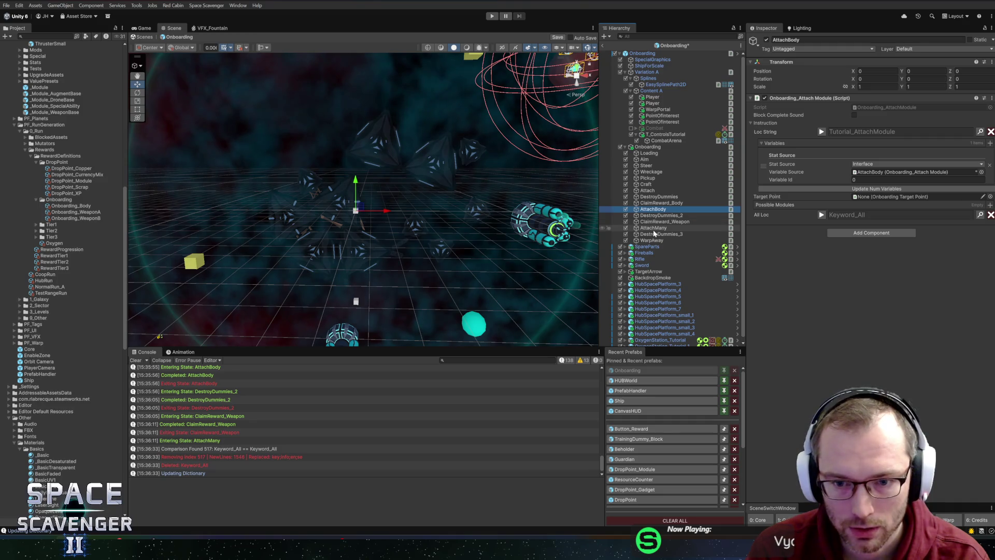
click(653, 228)
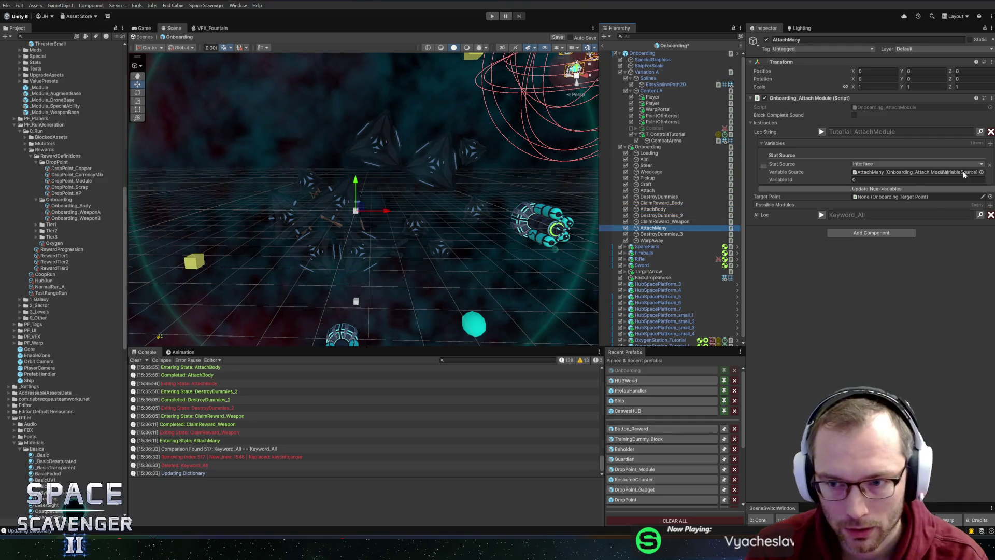
click(990, 165)
- Add localization entry Tutorial_AttachMultipleModules reading "Attach all Modules to the ship."
click(981, 133)
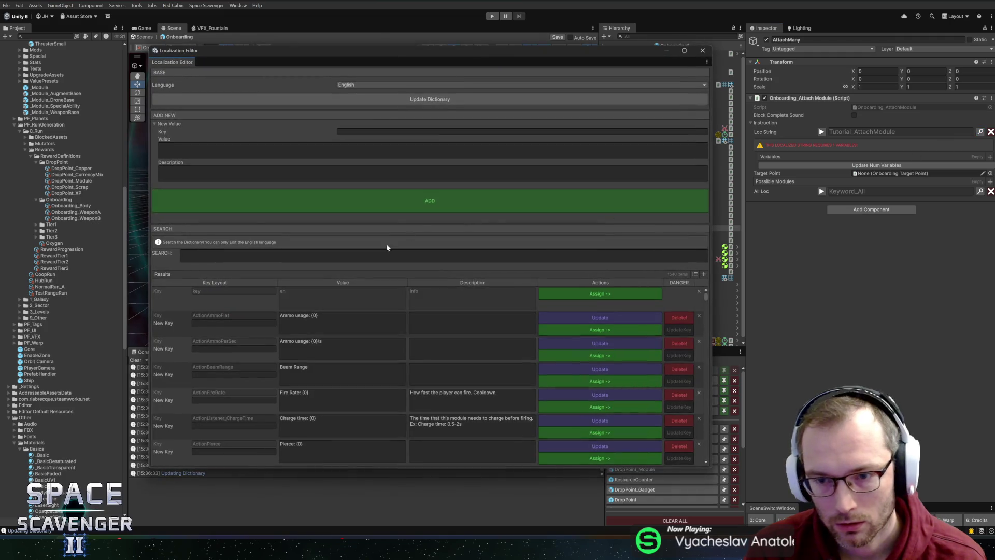
click(393, 132)
text(Tu)
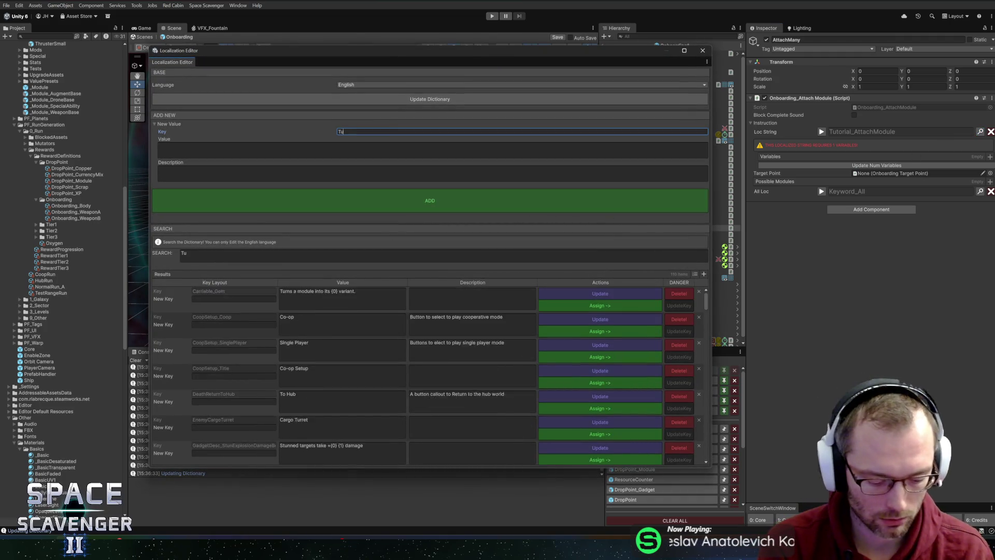
text(torial_Att)
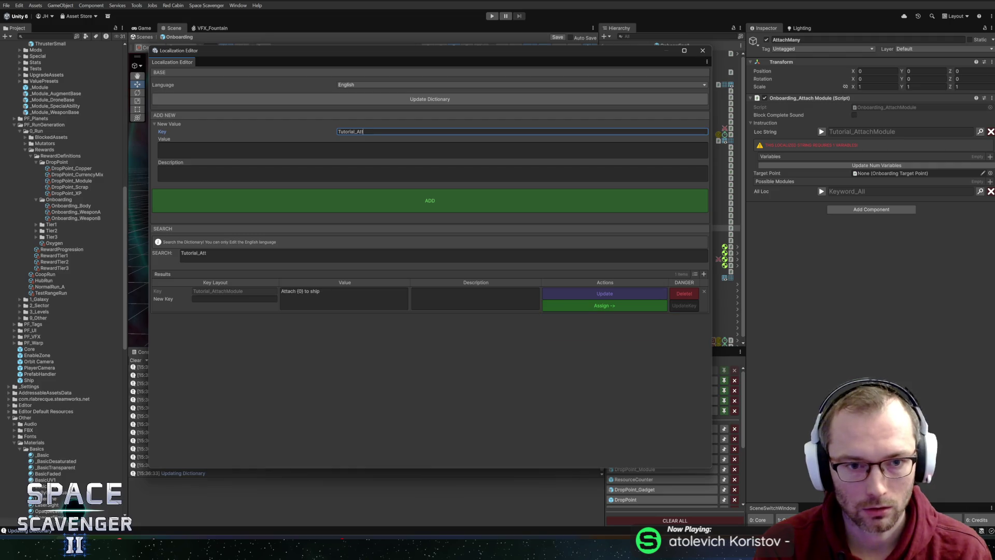
text(achMultiple)
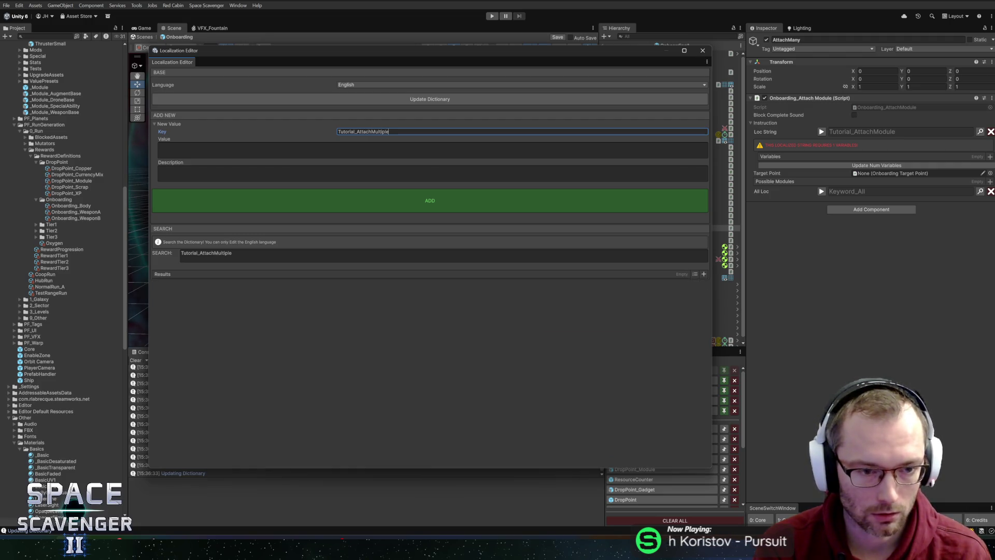
text(Modules)
key(Tab)
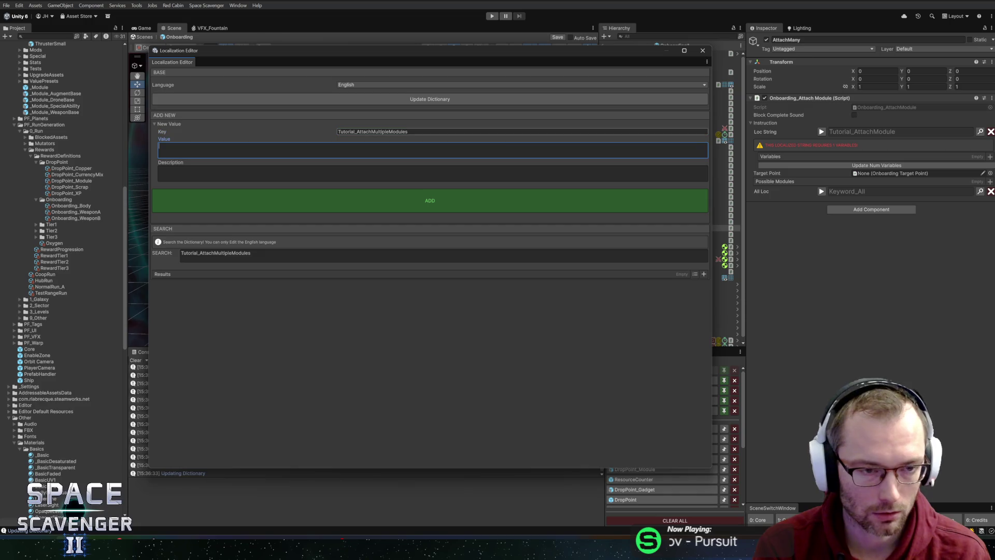
text(Attach all )
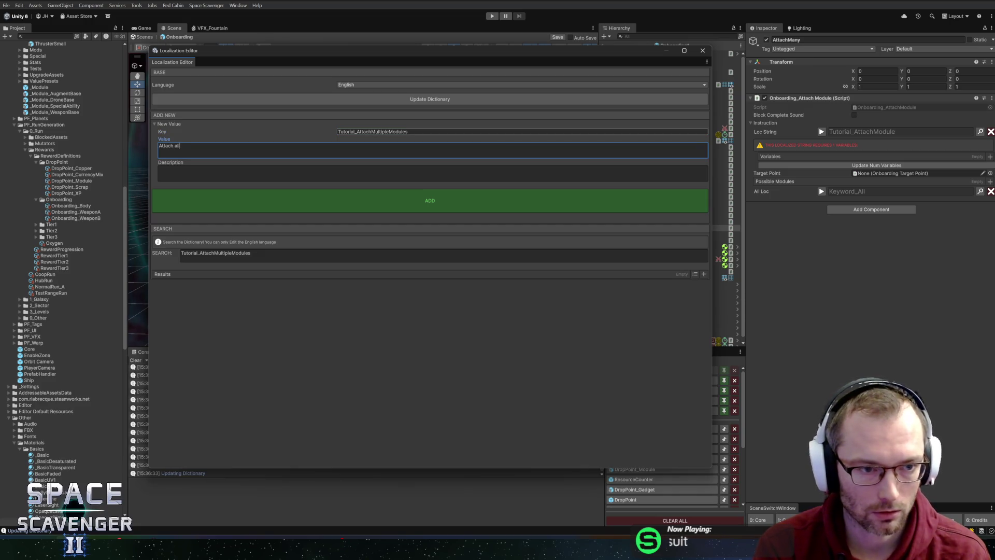
text(Modules to the )
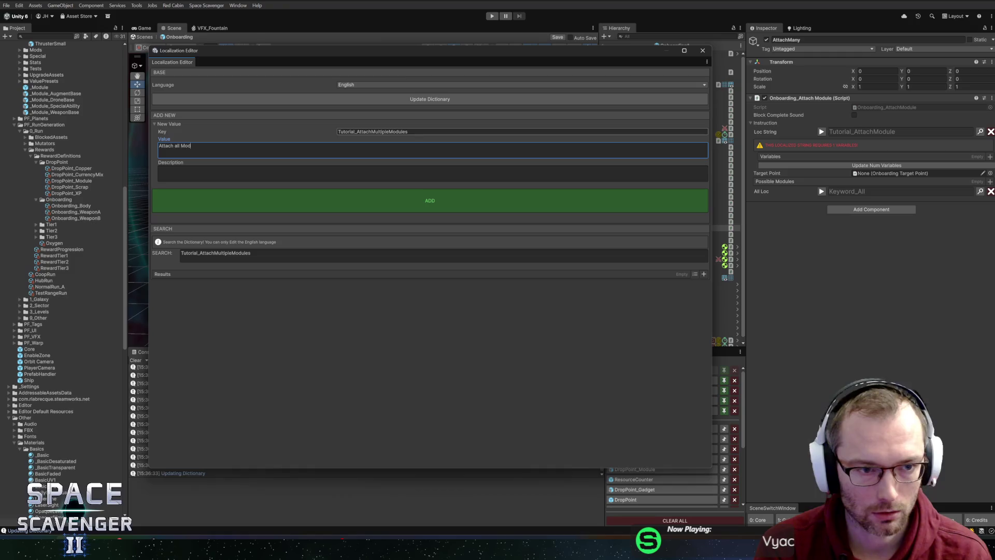
text(ship.)
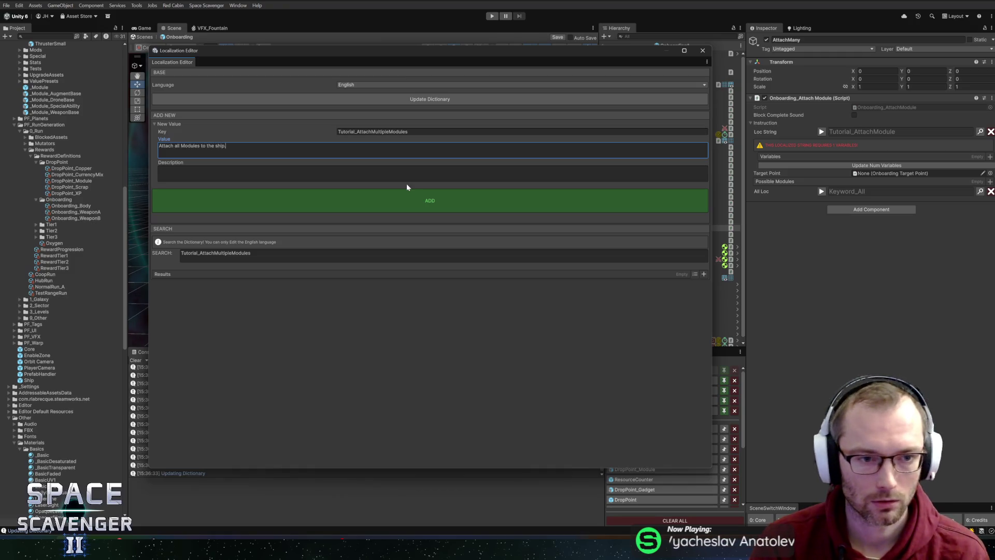
click(384, 202)
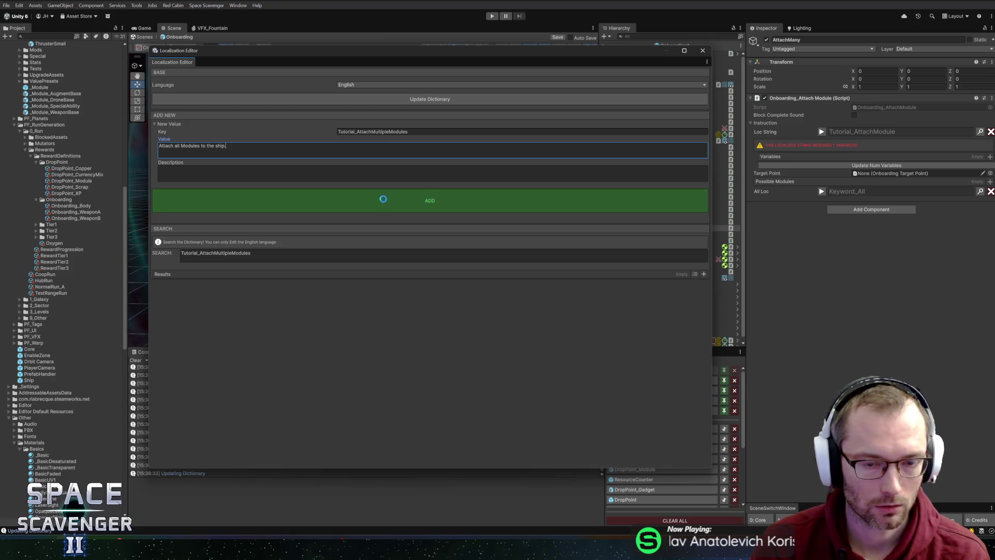
- Assign the new entry to the step's Loc String, clear All Loc, and open the attach module script
click(584, 306)
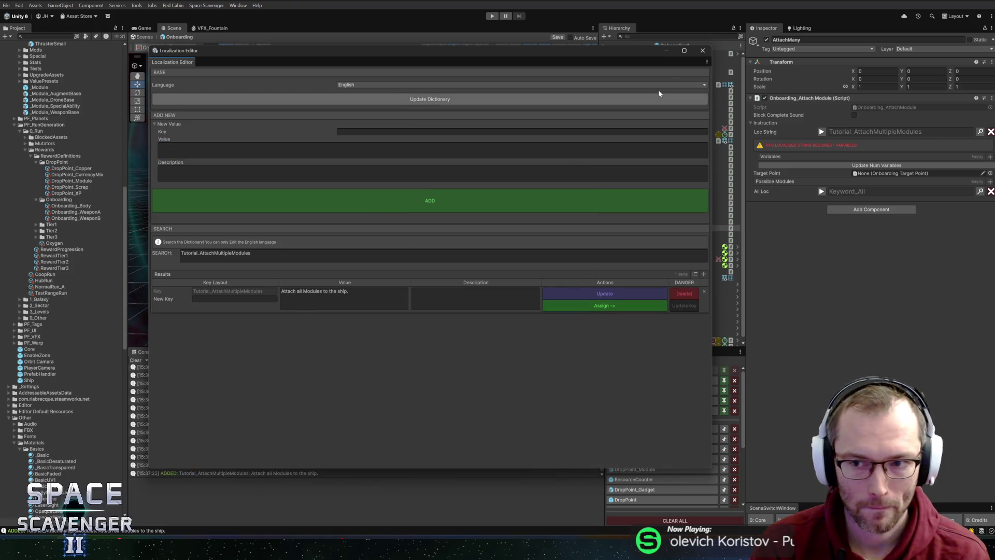
click(703, 50)
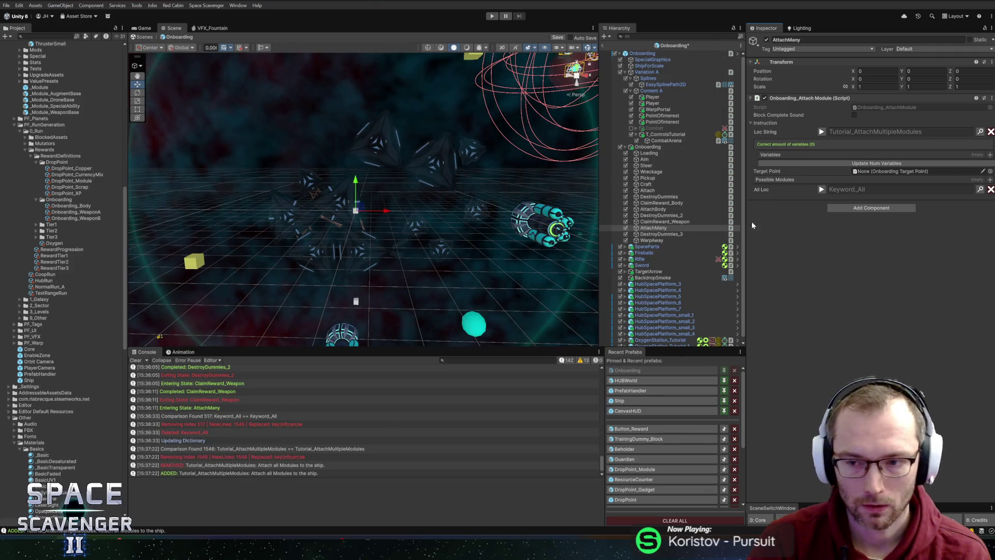
click(991, 190)
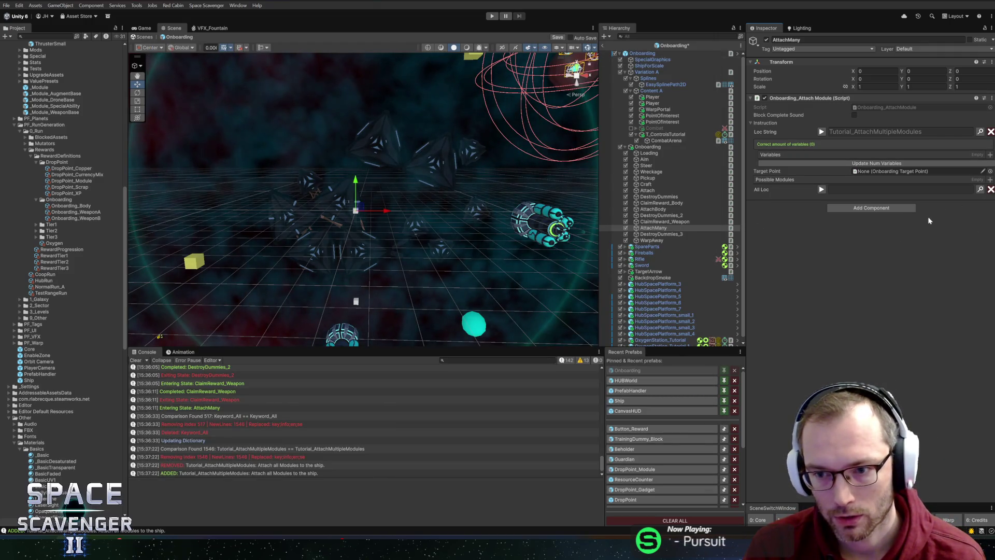
right_click(863, 99)
click(890, 196)
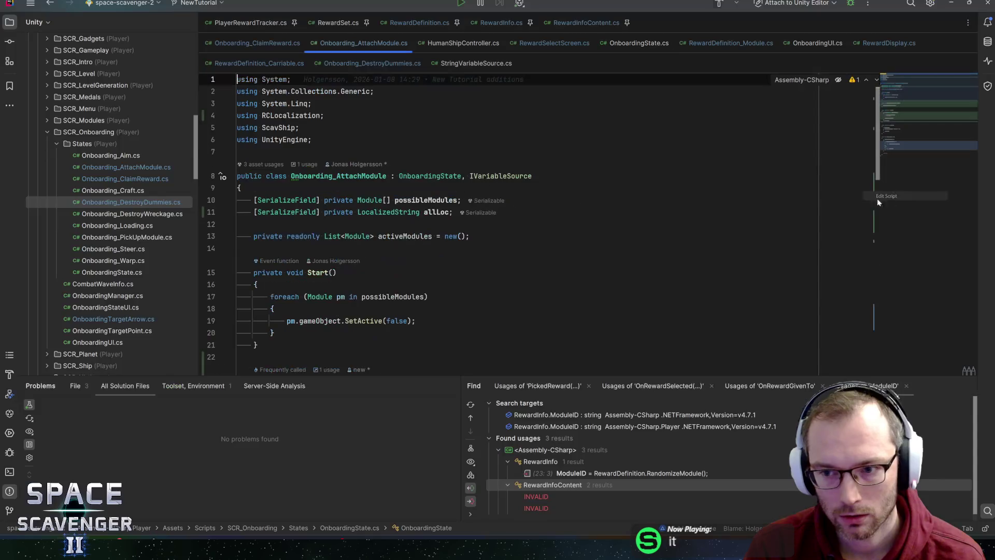
- Delete the allLoc field declaration and save the script
key(Down)
key(Down)
key(Down)
key(ctrl+y)
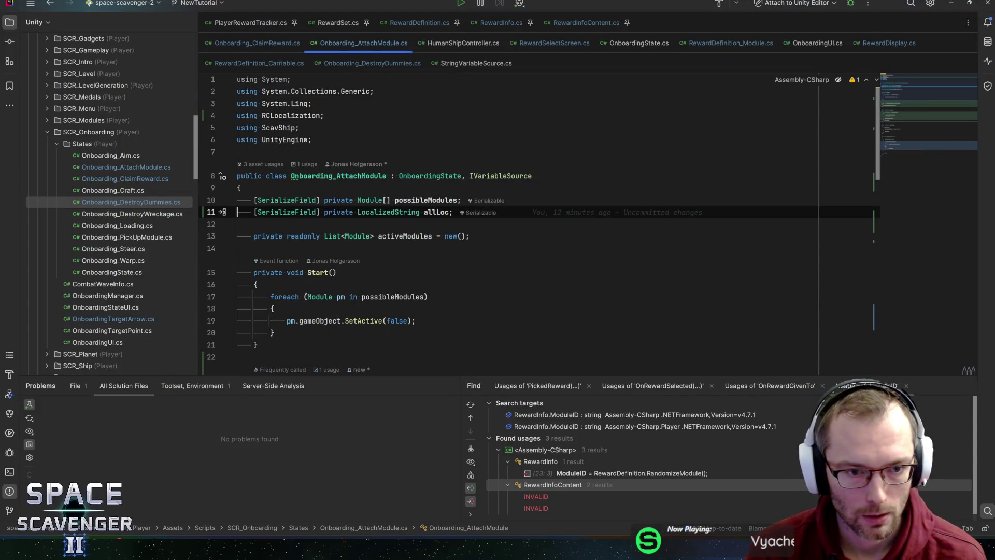
key(ctrl+s)
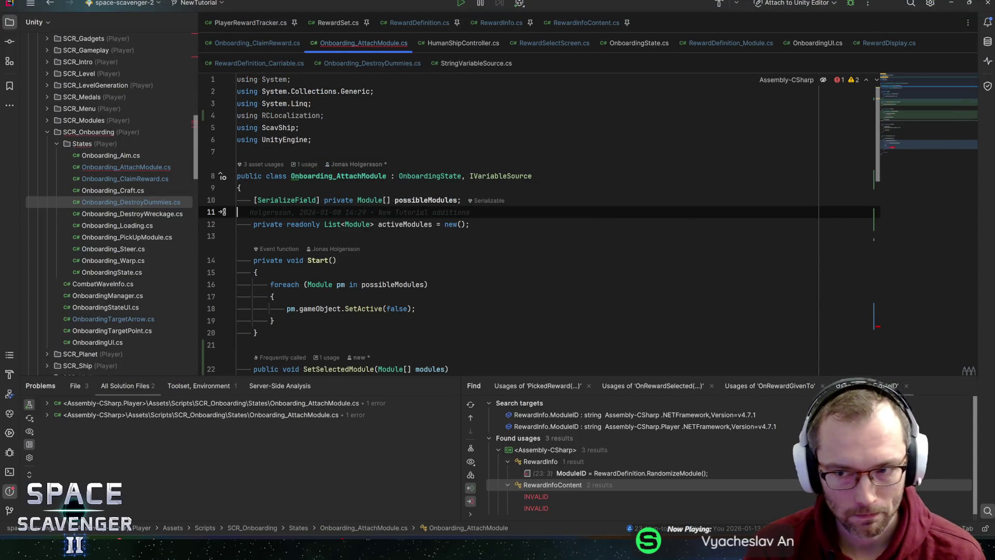
- Remove the else branch returning allLoc from GetVariable
key(F2)
scroll(518, 222, up, 3)
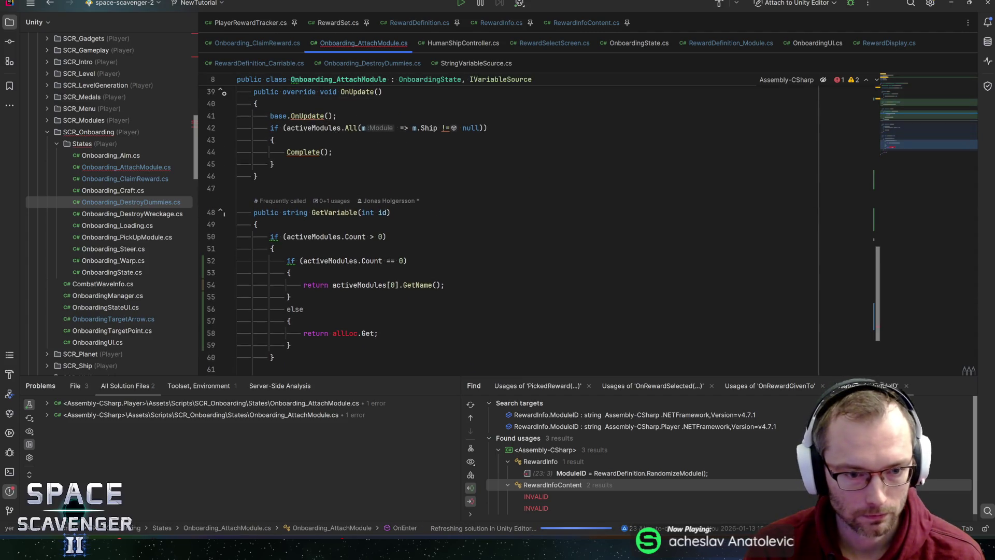
key(shift+Up)
key(shift+Up)
key(shift+Up)
key(BackSpace)
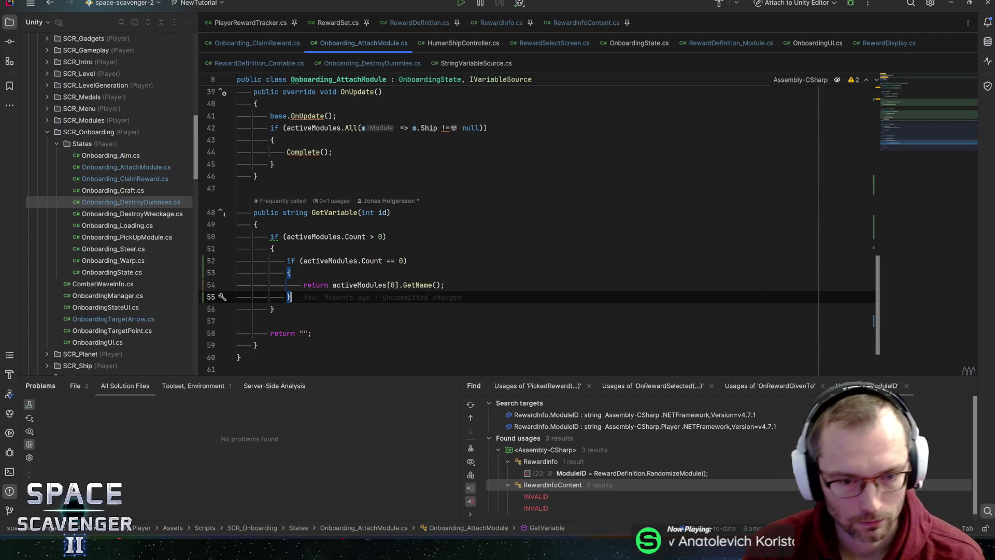
- Move the return line out, delete the redundant Count == 0 check and tidy blank lines
key(Up)
key(alt+shift+Up)
key(alt+shift+Up)
key(Down)
key(shift+Down)
key(shift+Down)
key(shift+Down)
key(BackSpace)
key(shift+Home)
key(BackSpace)
key(BackSpace)
key(Down)
key(Down)
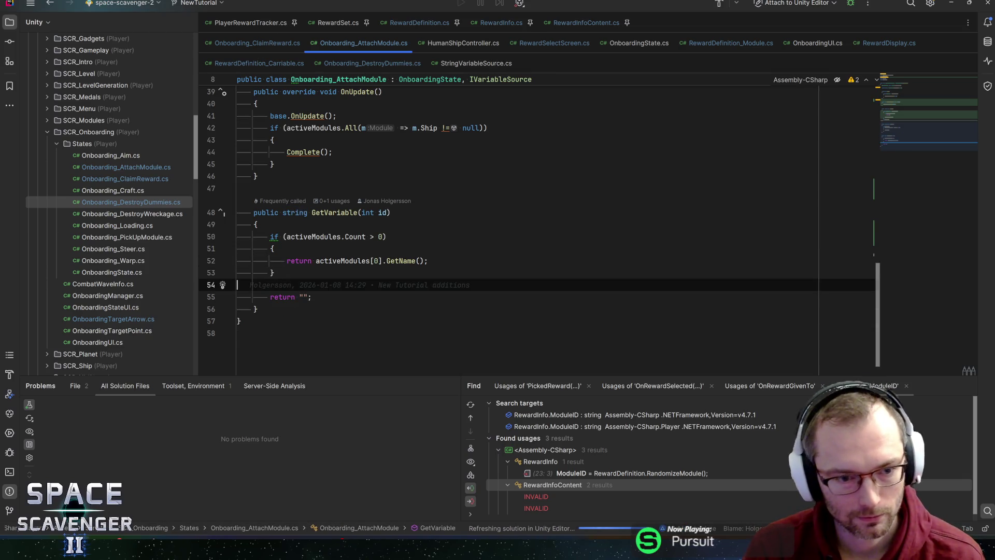
key(BackSpace)
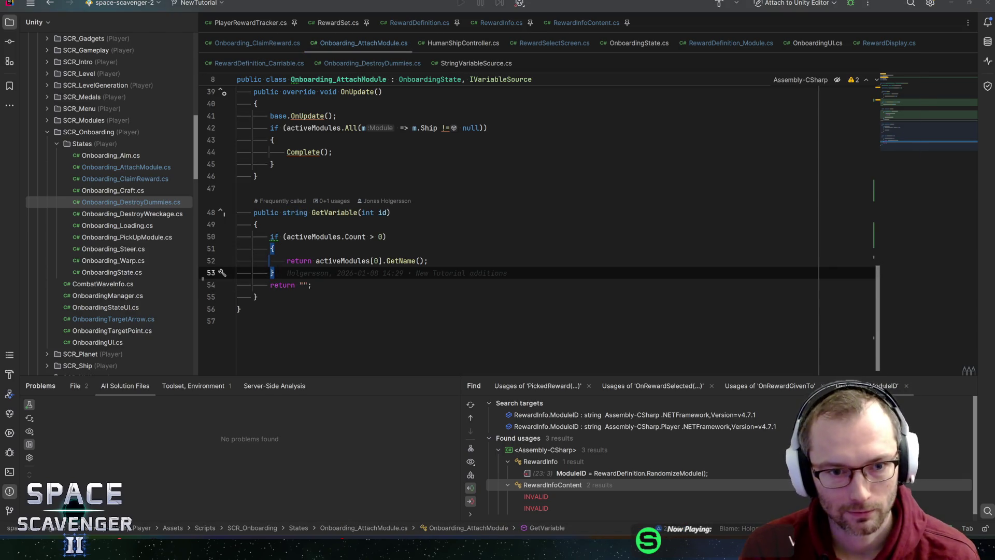
key(alt+Tab)
key(alt+Tab)
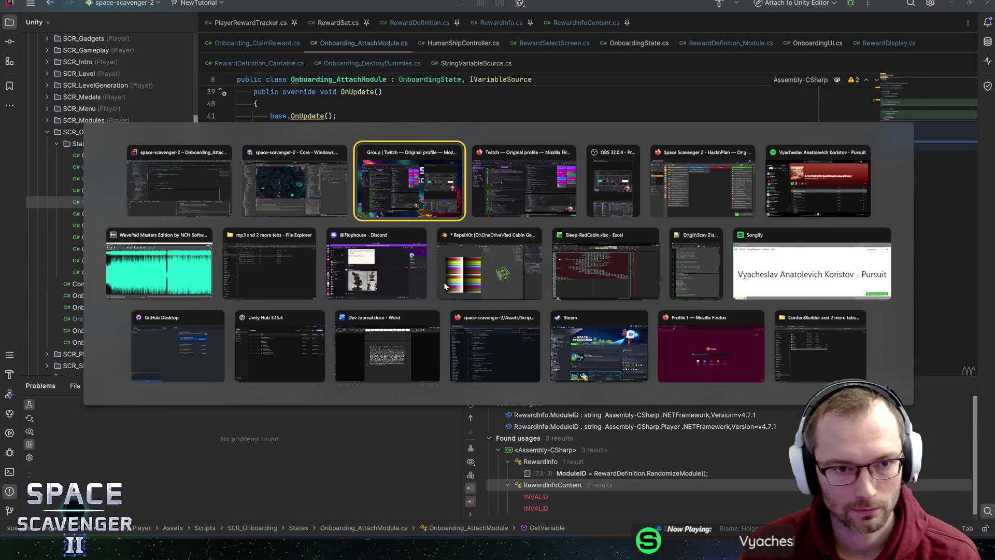
- Let Unity recompile the scripts, then bring up the HacknPlan January 26A board
key(alt+shift+Tab)
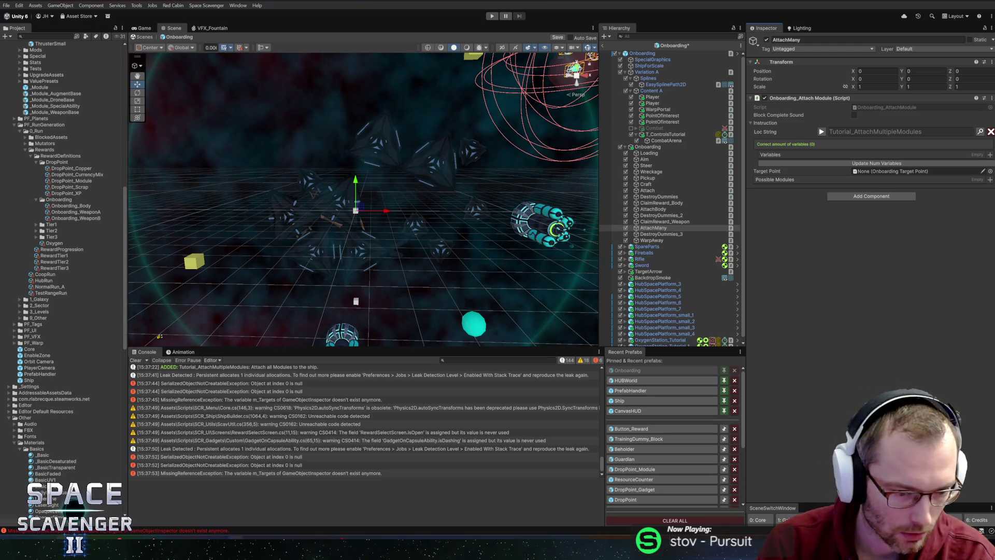
key(alt+Tab)
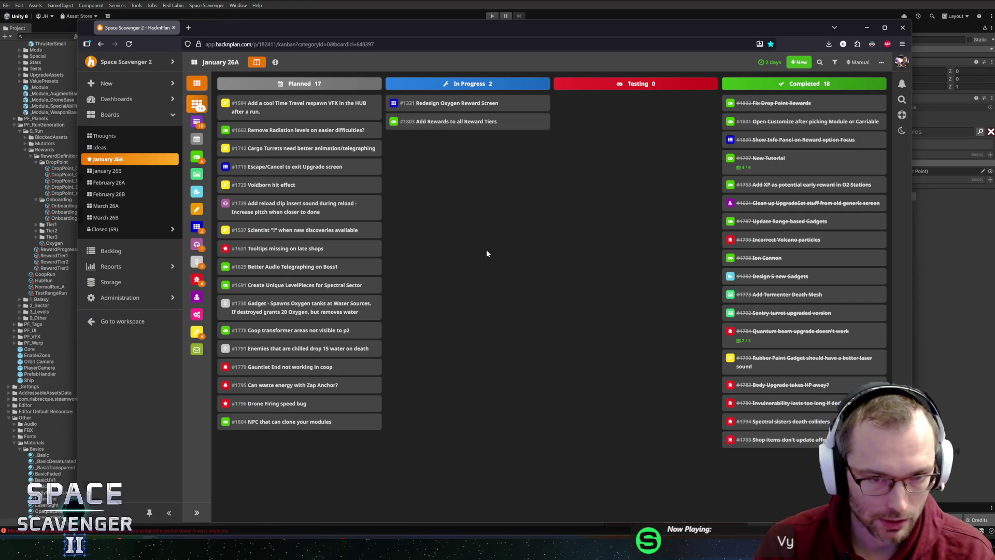
- Create the Gameplay task "Onboarding - Lock player in arena" in the January 26A Planned column
key(n)
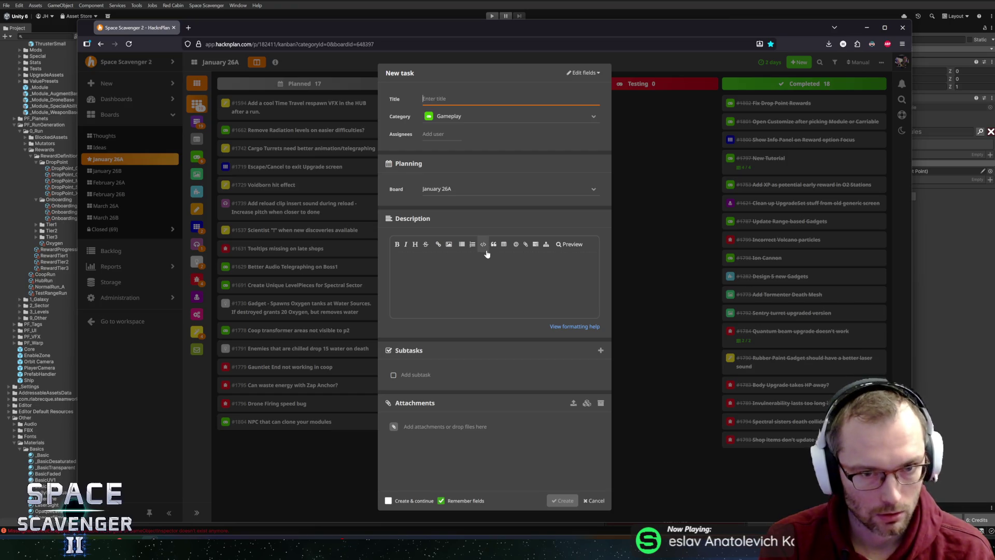
text(Onboarding -)
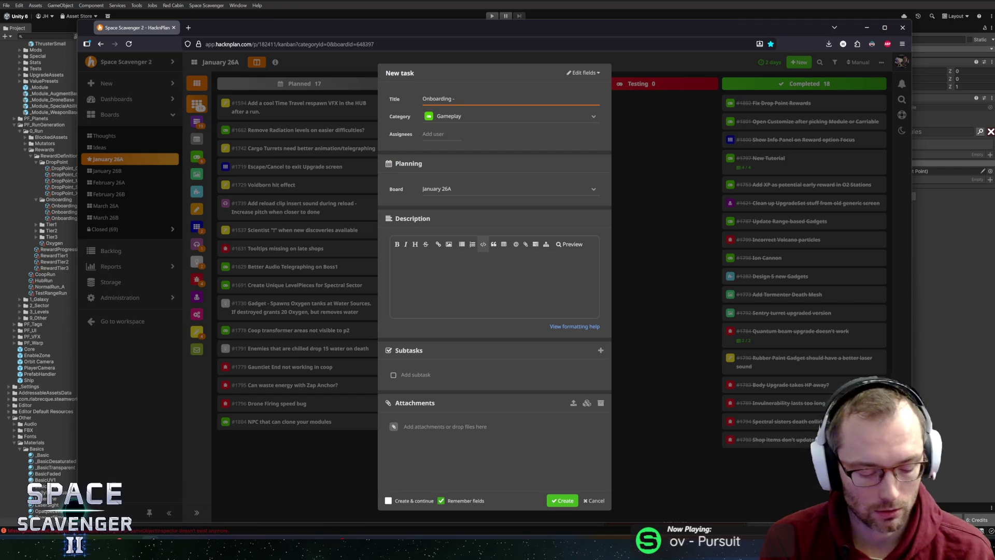
text(Lock player in )
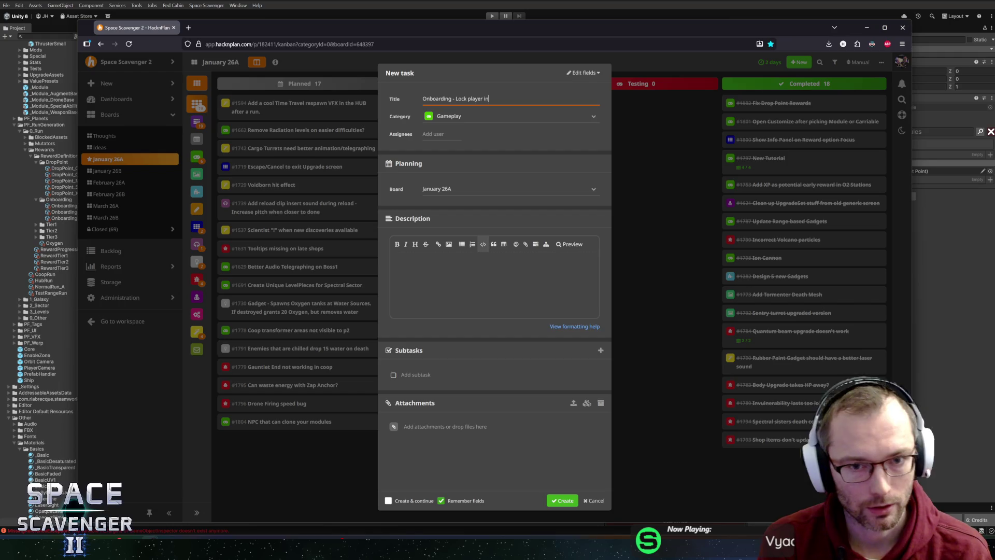
text(circle)
key(BackSpace)
key(BackSpace)
key(BackSpace)
text(arena)
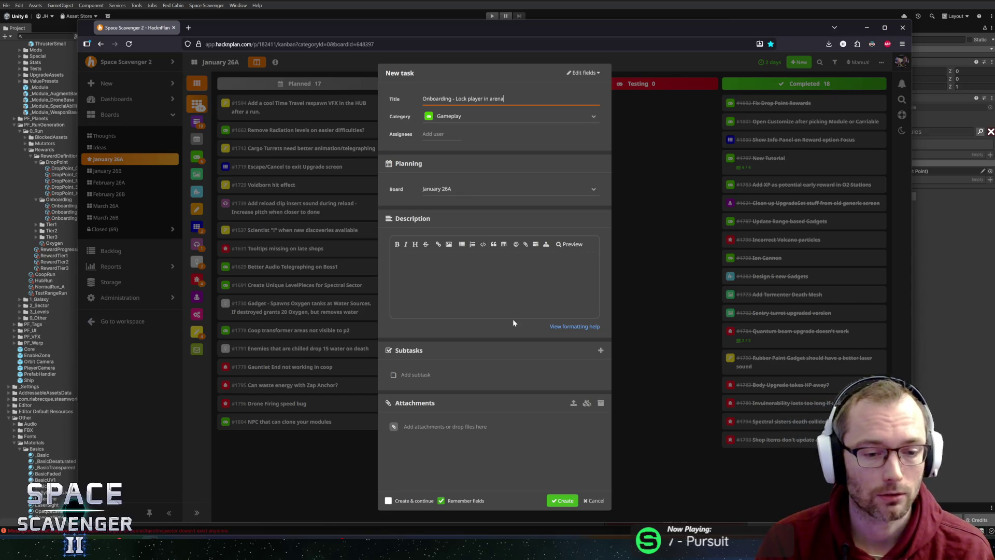
click(562, 501)
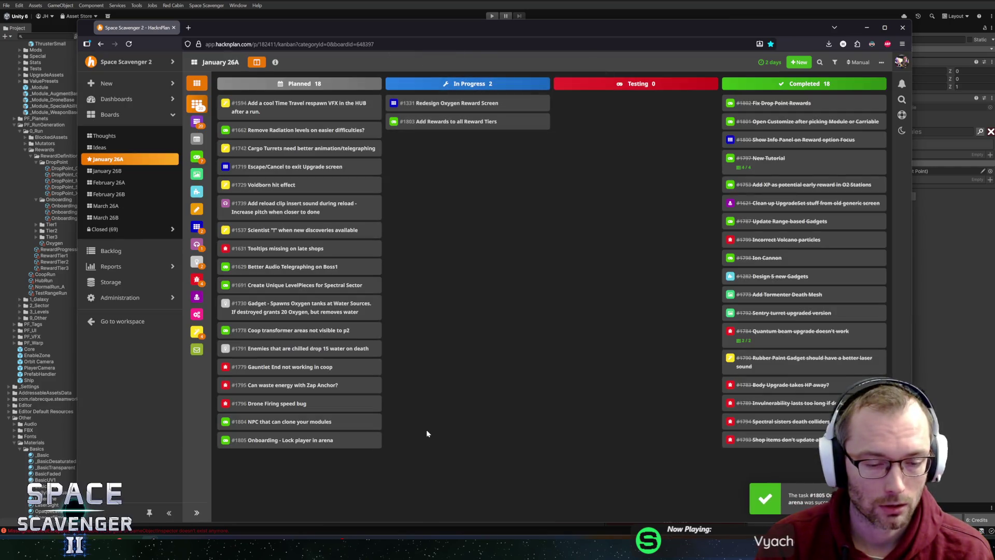
- Create task #1806 "Onboarding - Lock loose modules in arena" in the Planned column
text(n)
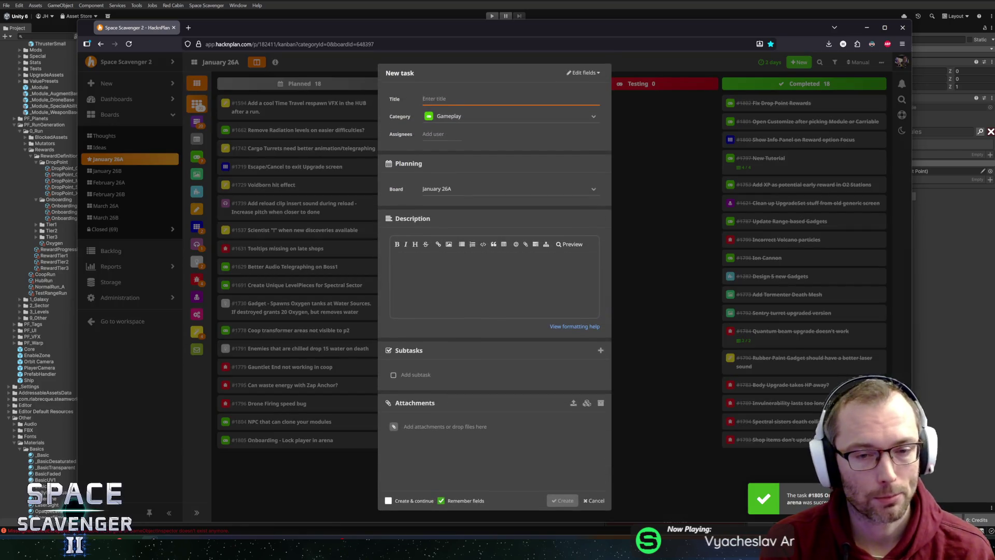
text(Onboarding - )
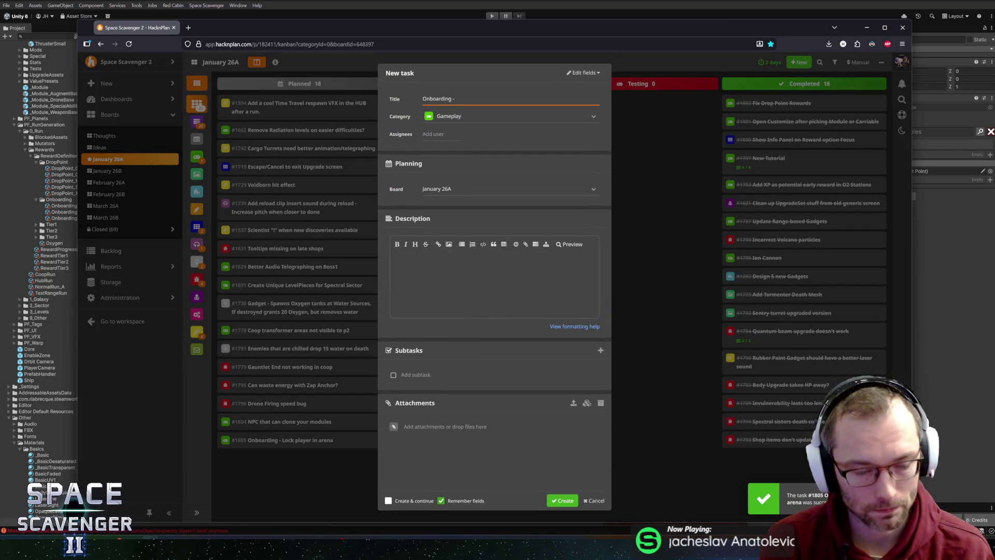
text(Lock)
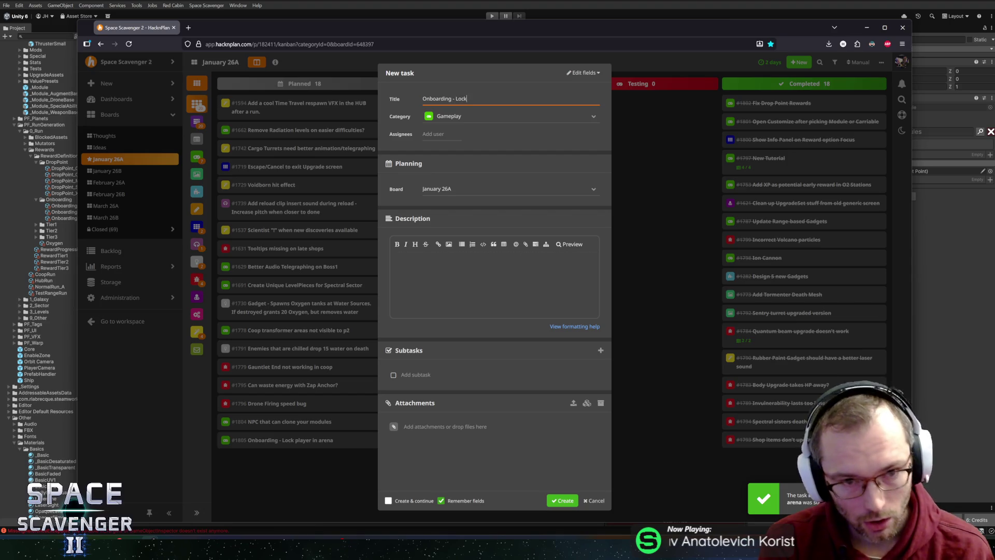
text( loose )
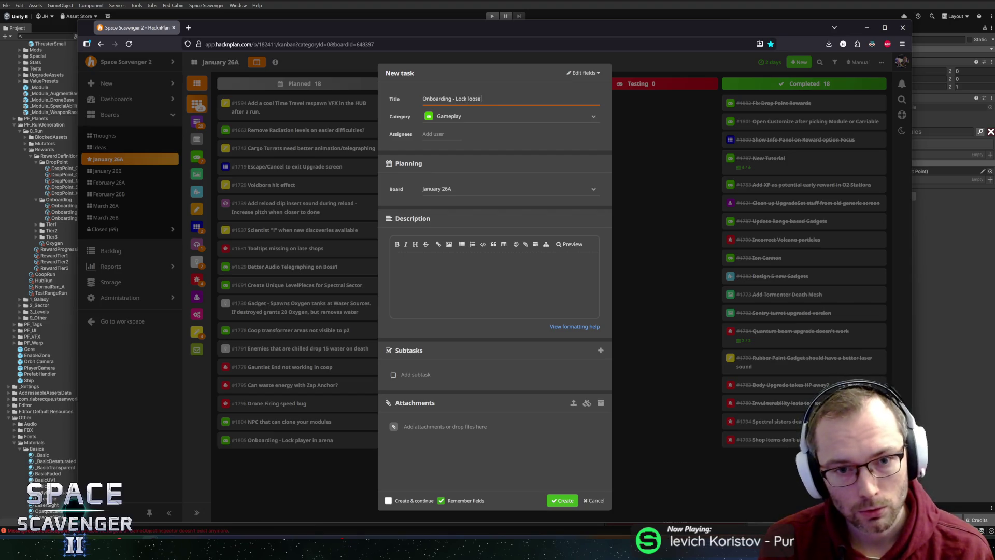
text(modles in)
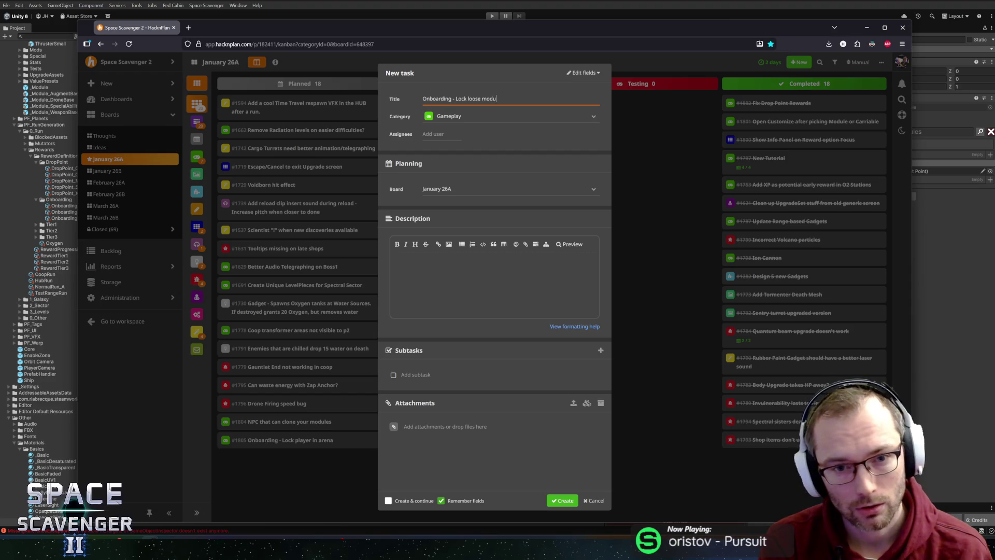
text(arena)
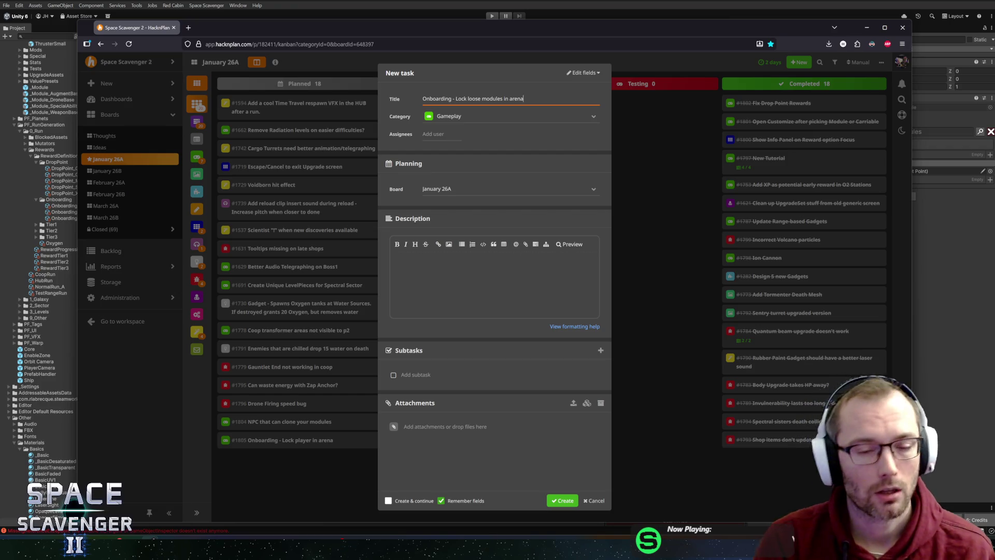
click(563, 500)
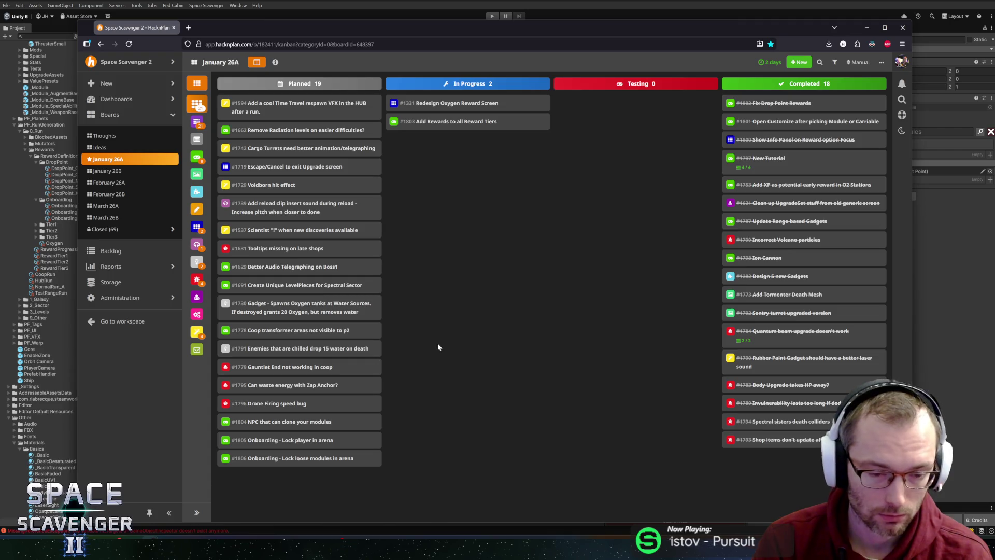
- Start a new Planned task, replacing the draft title with 'Add fail states'
double_click(479, 337)
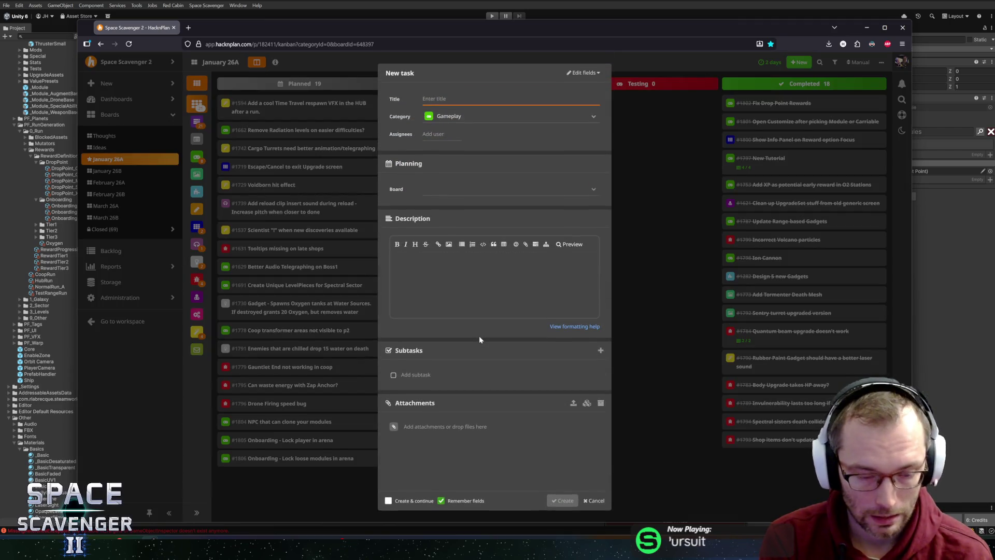
text(Improve)
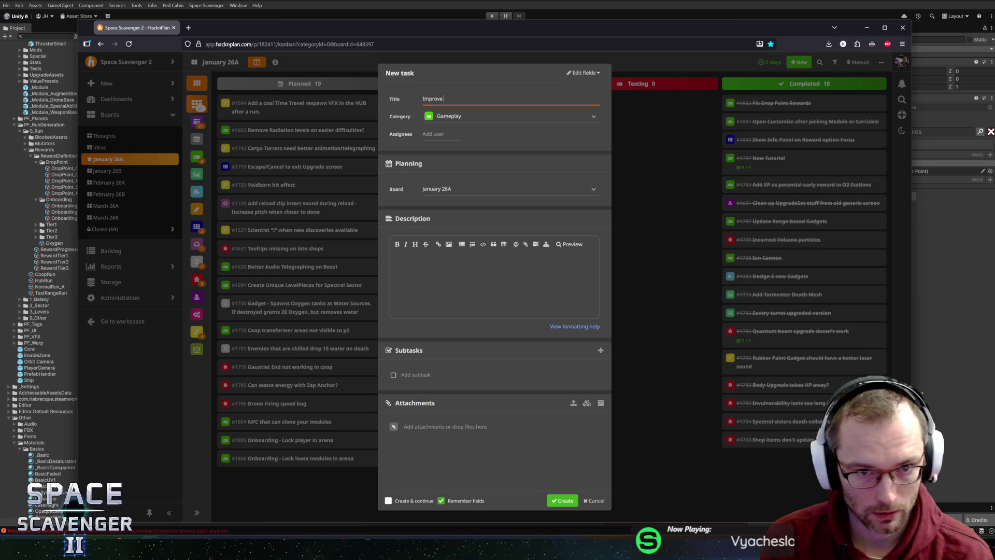
text( how st)
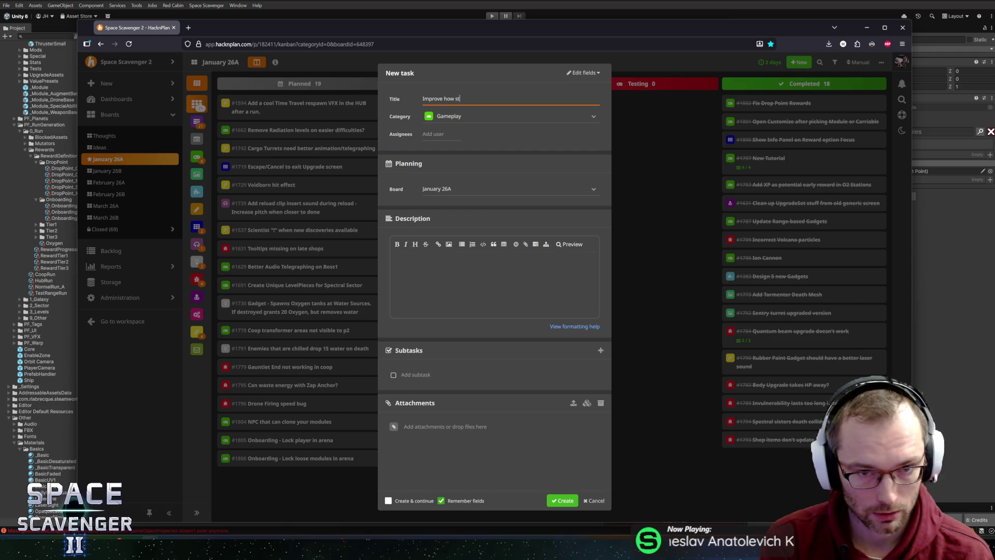
text(ates are)
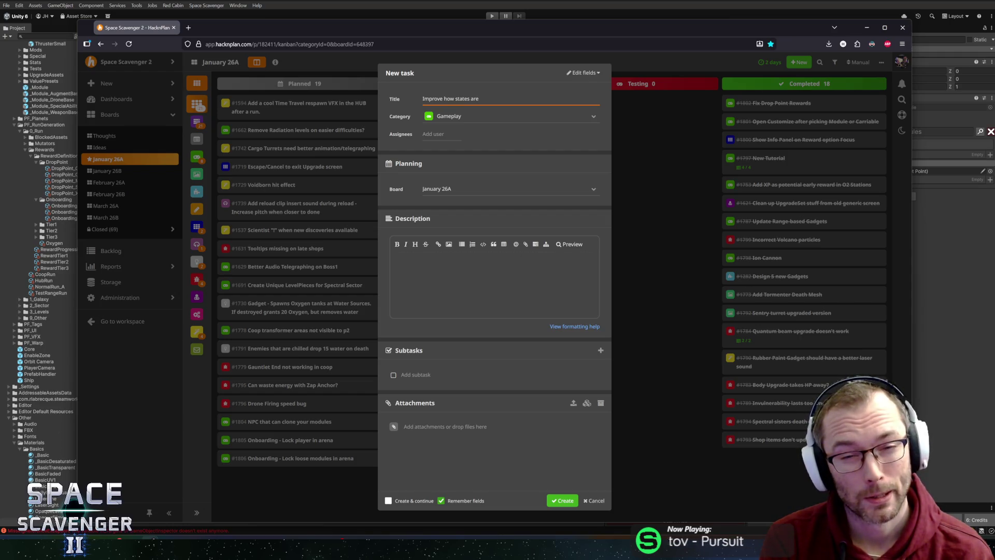
key(ctrl+a)
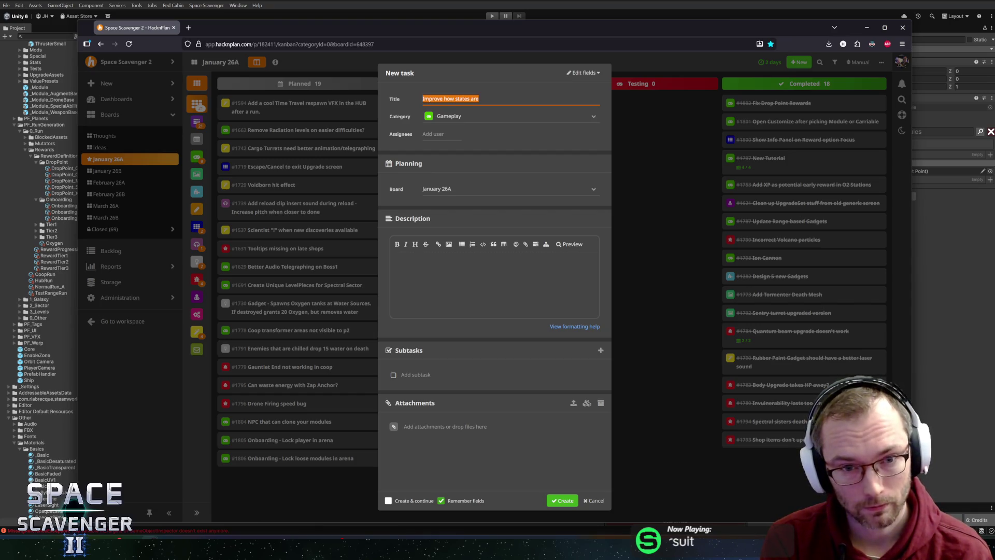
text(Add fail satt)
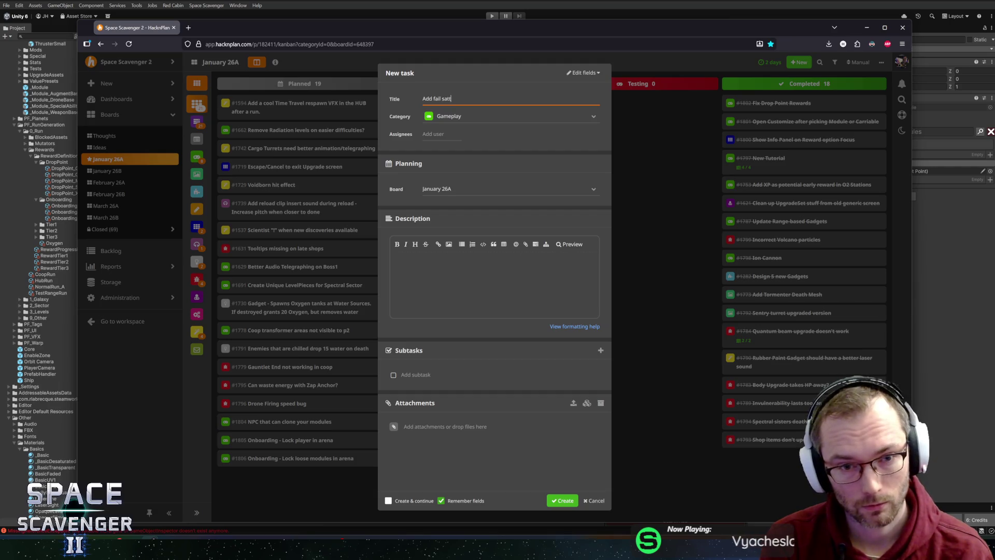
key(BackSpace)
text(tates )
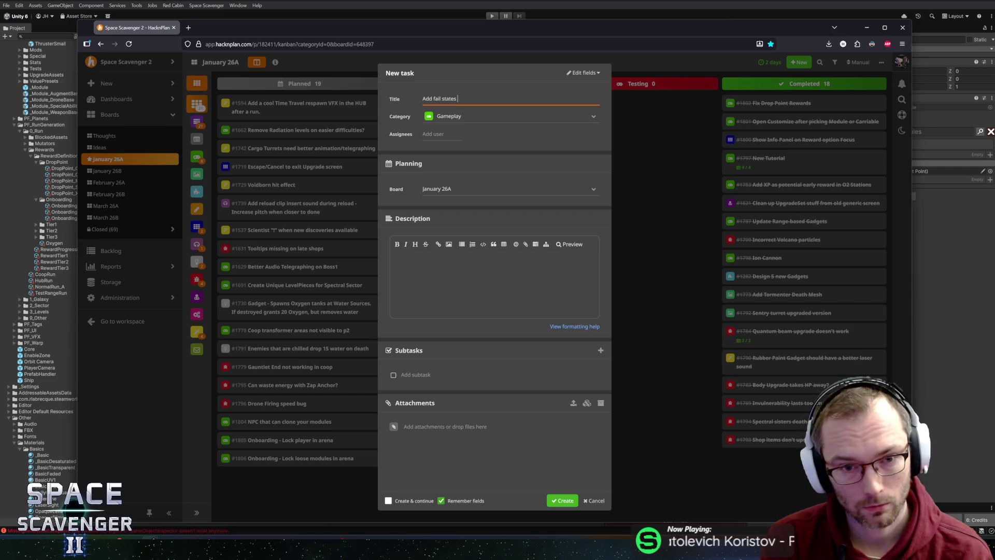
- Finish the title as "Add fail states to revert back to earlier tasks" and create it
text(to re)
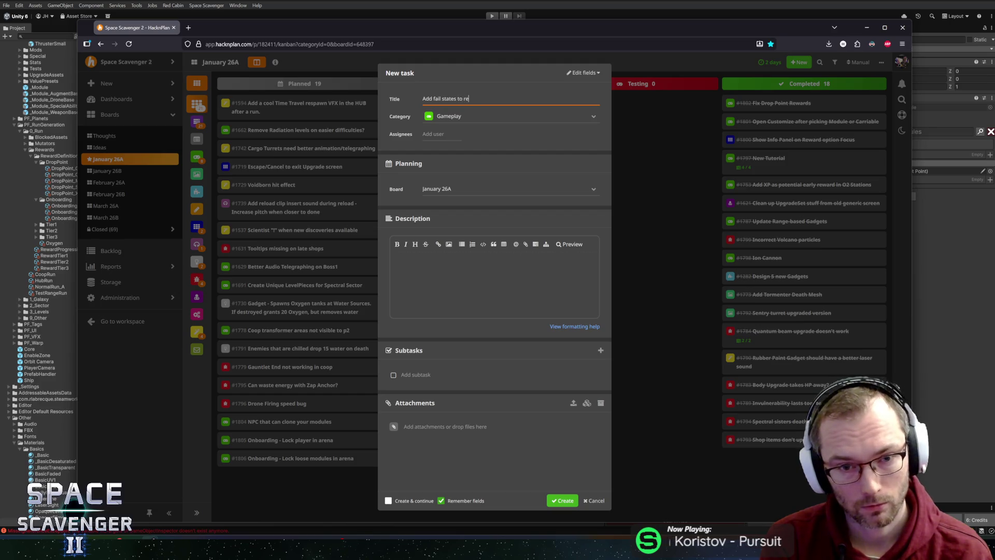
text(vert back to)
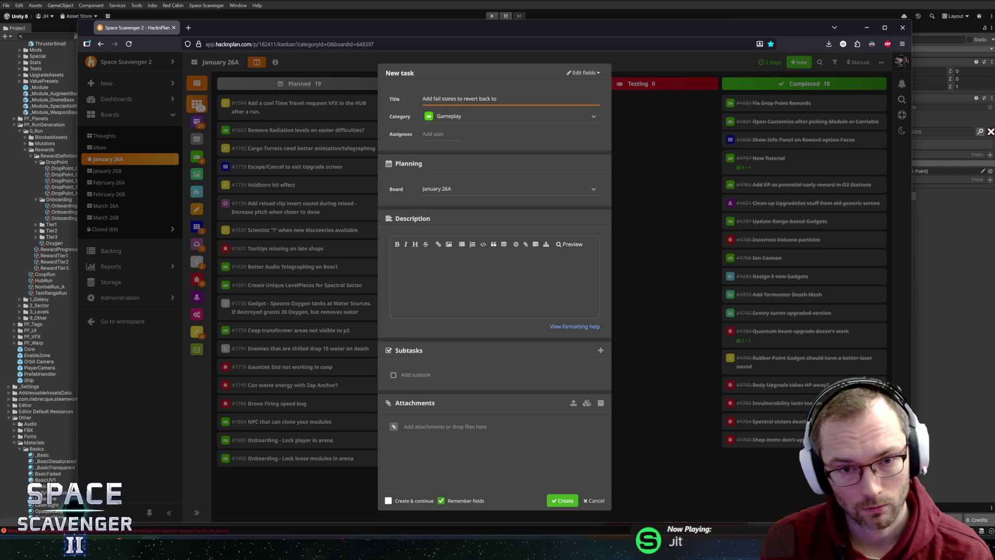
text( tasks)
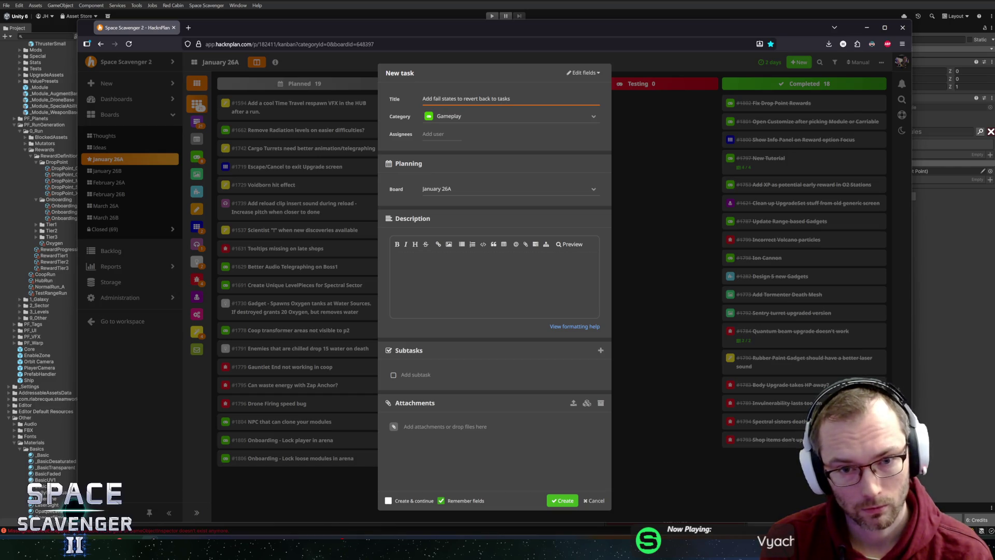
key(ctrl+BackSpace)
text(arlier tasks)
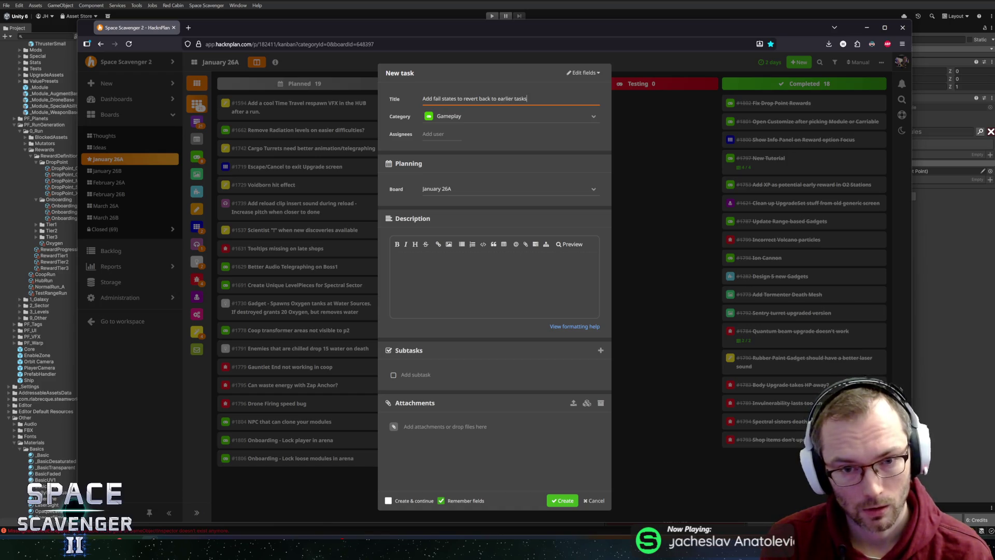
click(457, 98)
key(ctrl+a)
key(End)
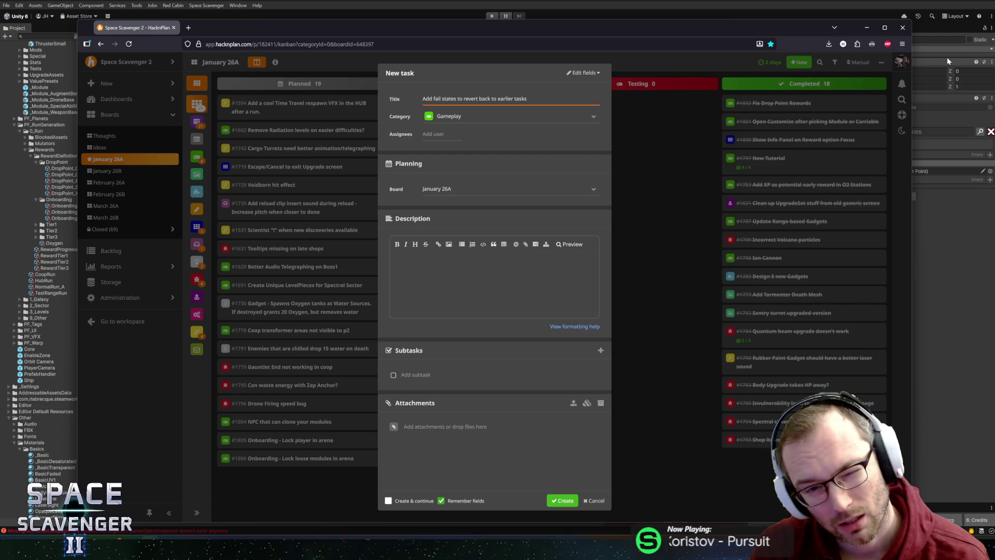
click(562, 500)
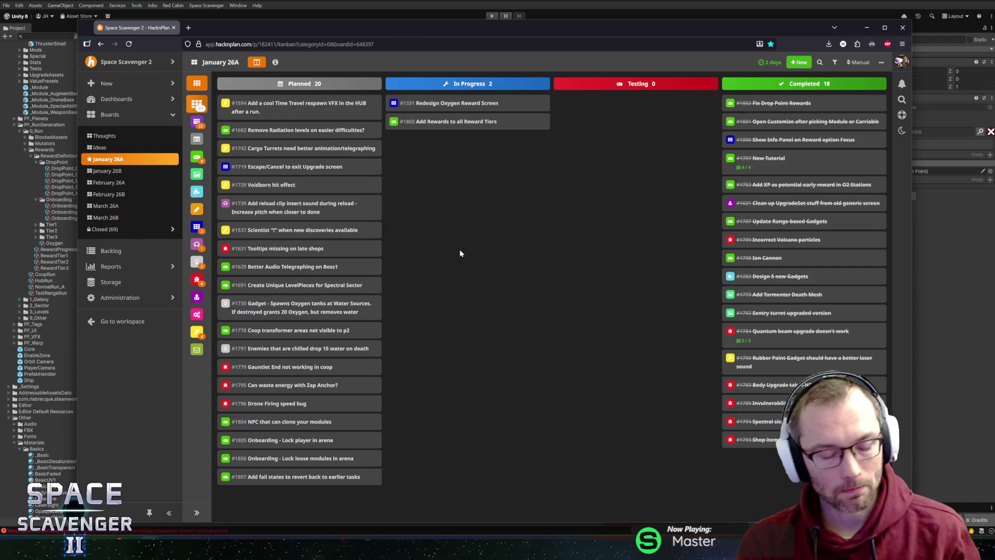
mouse_move(407, 24)
mouse_down()
mouse_move(412, 9)
mouse_move(402, 16)
mouse_up()
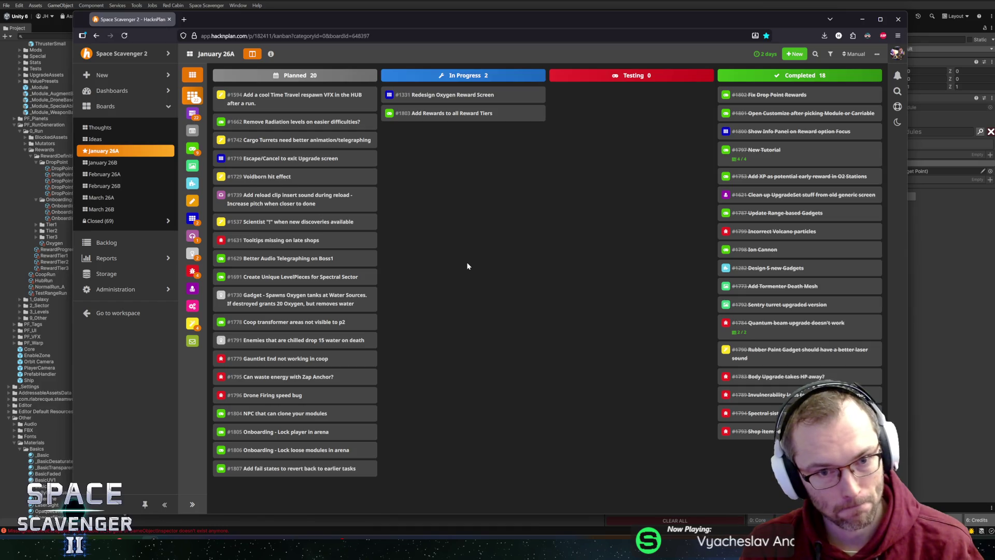
- Move tasks #1803 and #1331 to Completed and create UI task "Reward Select Screen - Tutorial version?"
mouse_move(424, 113)
mouse_down()
mouse_move(585, 115)
mouse_move(736, 96)
mouse_up()
drag(441, 95, 669, 101)
key(n)
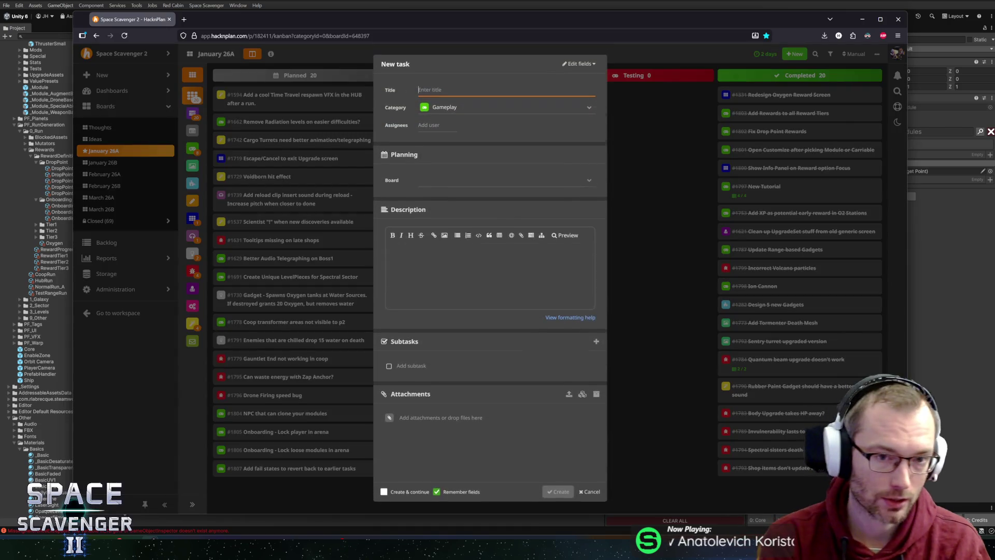
text(Rew)
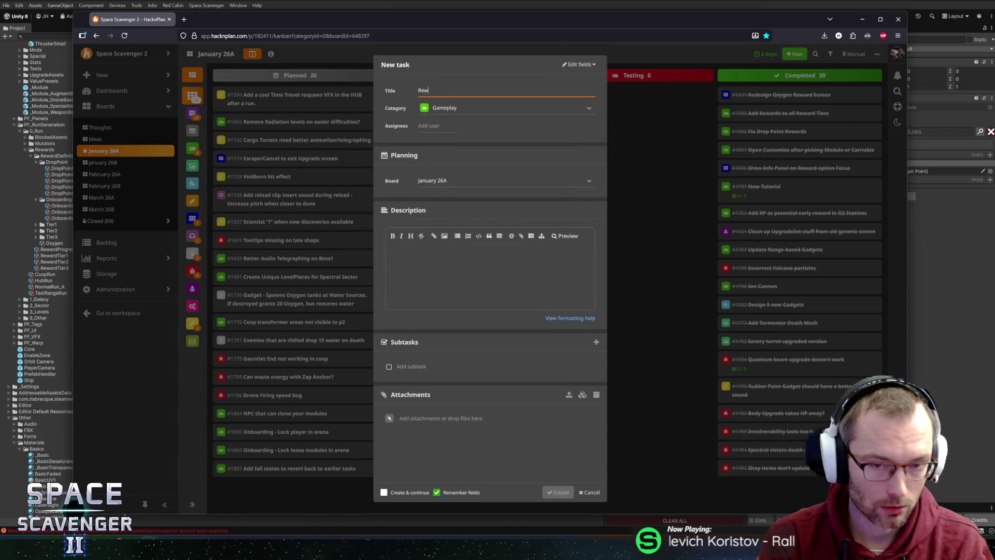
text(ard Select Sc)
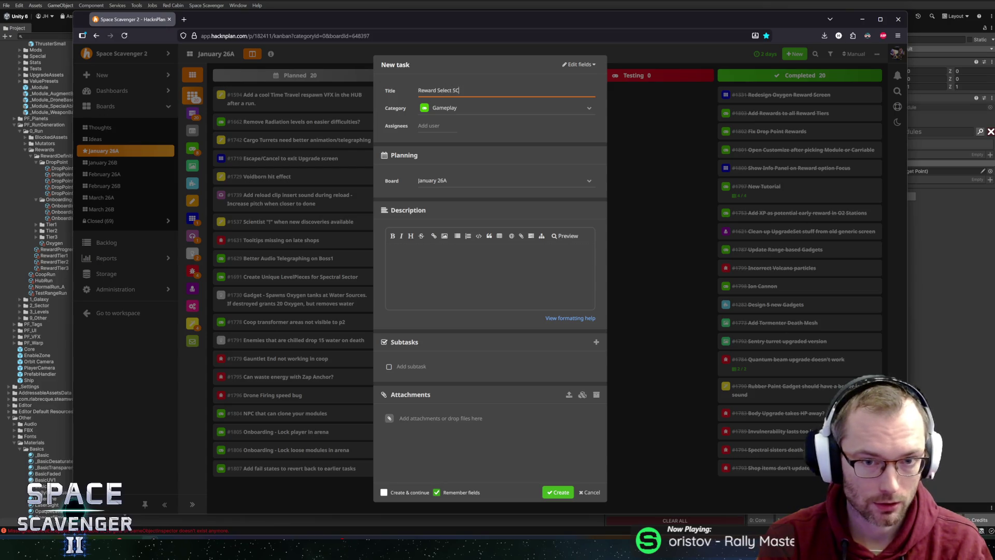
text(r)
text(ree)
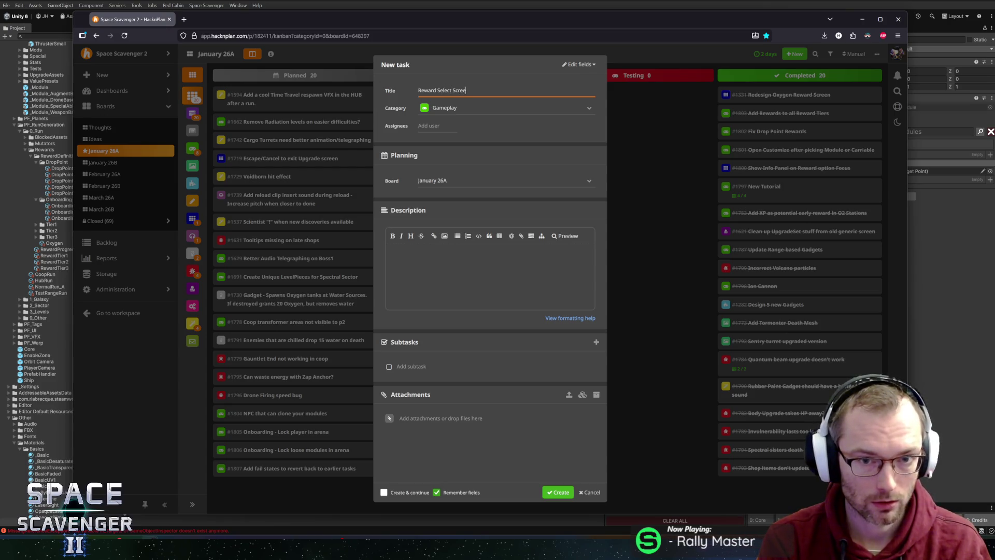
text(n Tu)
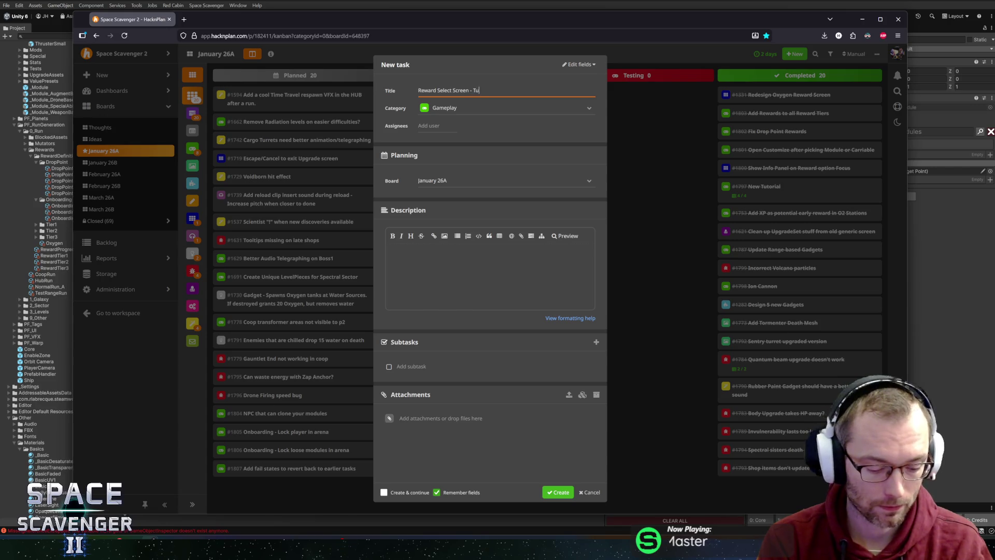
text(torial version)
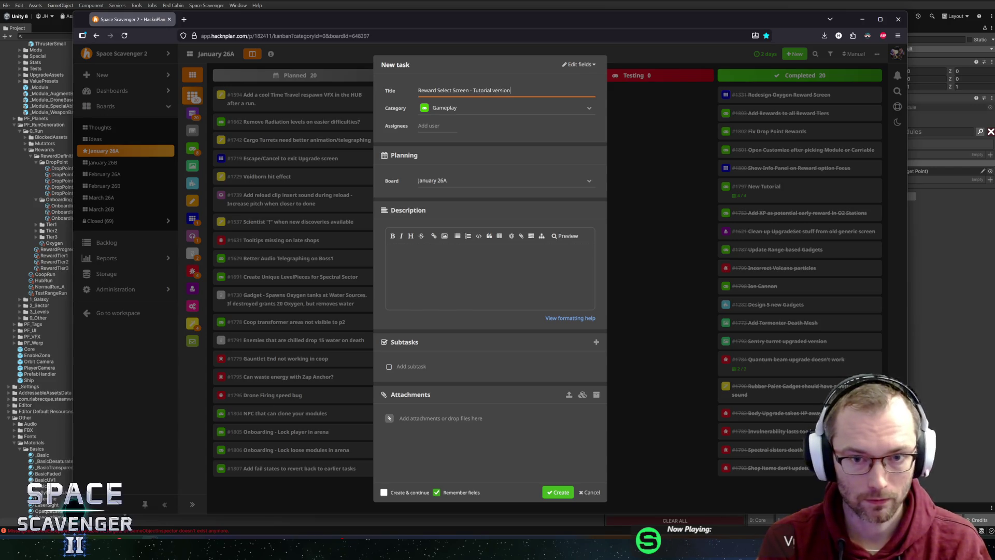
key(Tab)
text(ui)
click(564, 493)
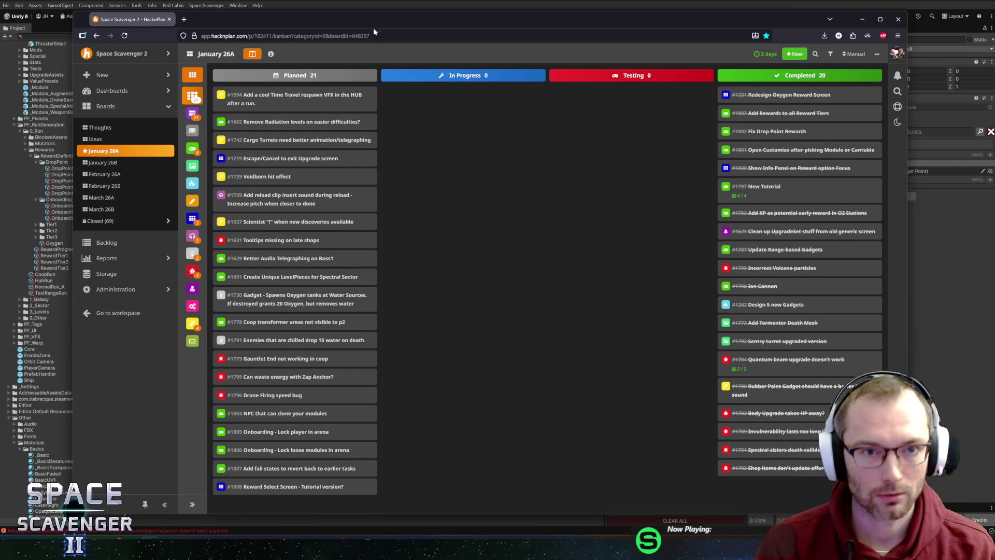
- Move the browser window up-left and widen it so the January 26A board columns fit
drag(374, 22, 352, 17)
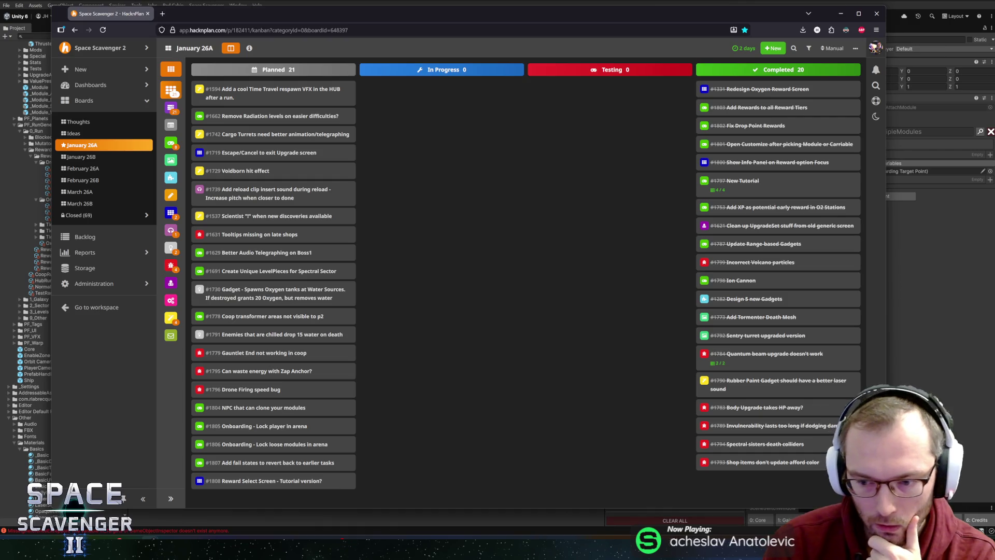
drag(886, 259, 908, 259)
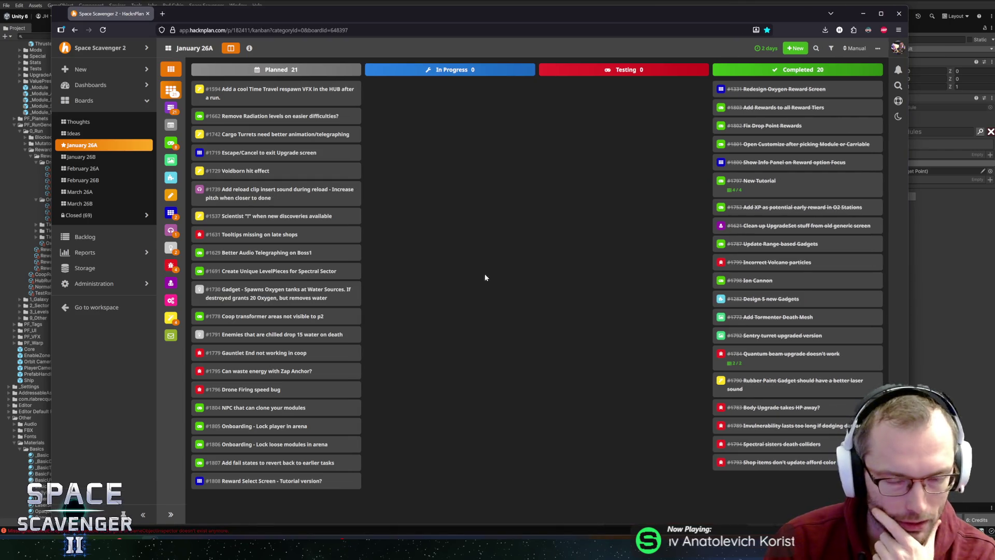
drag(342, 14, 339, 8)
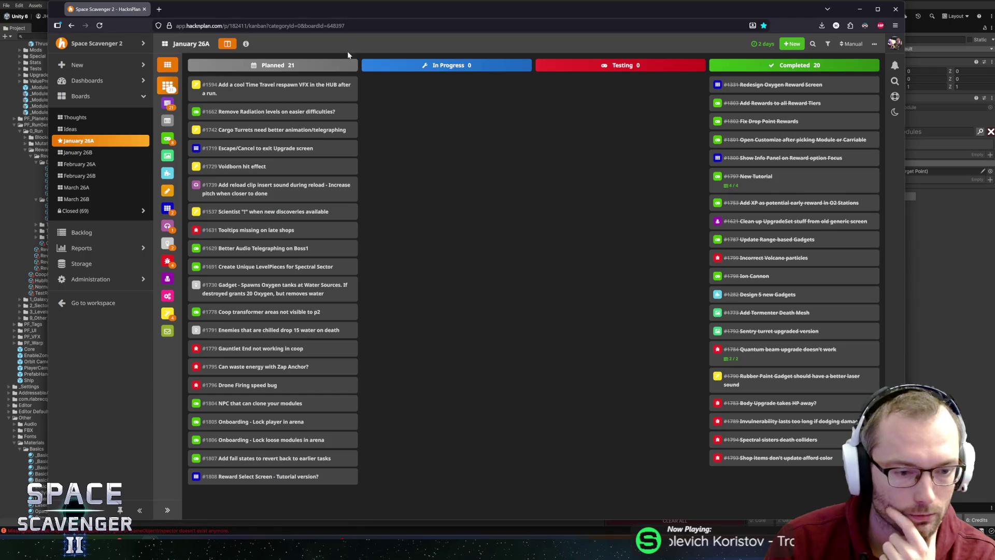